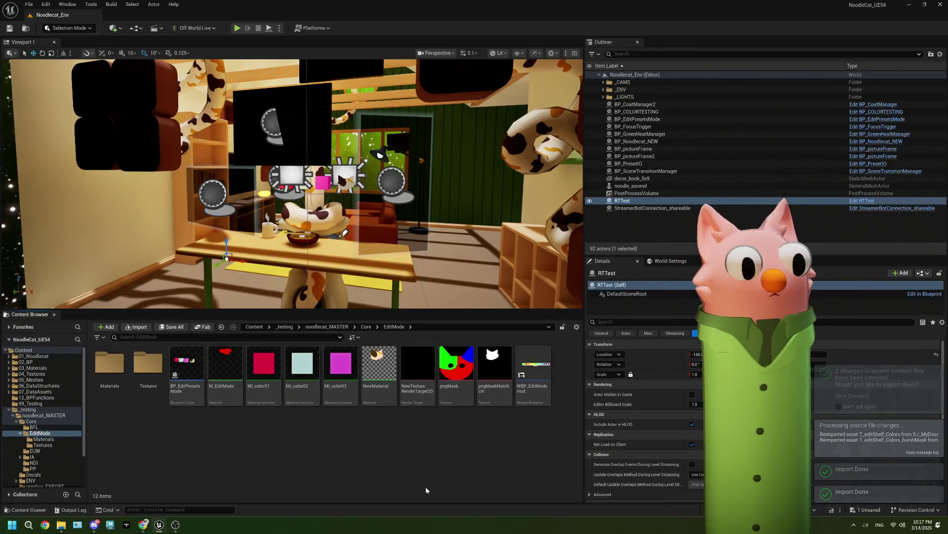
Open WBP_EditModeHud, zoom out its designer canvas, and view the M_UI_General material graph
double_click(534, 373)
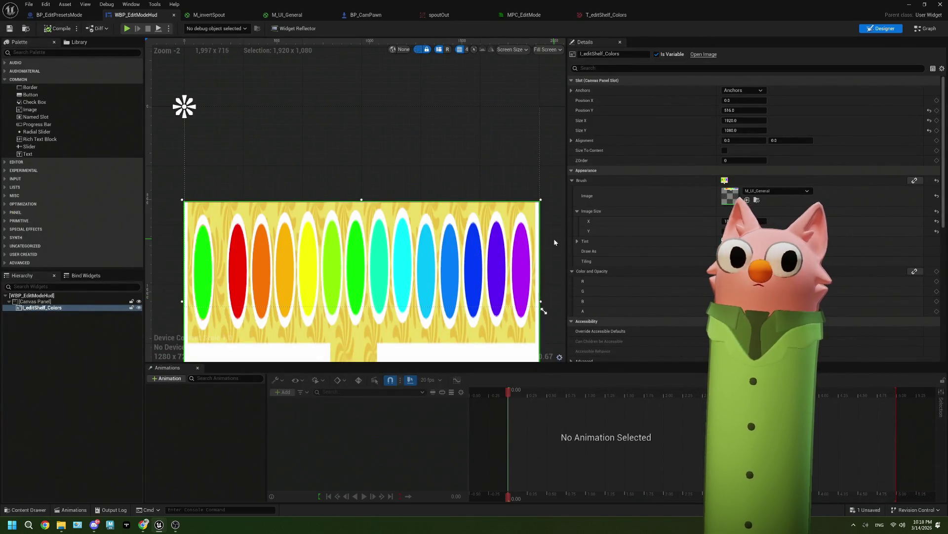
scroll(428, 243, down, 3)
scroll(429, 243, up, 2)
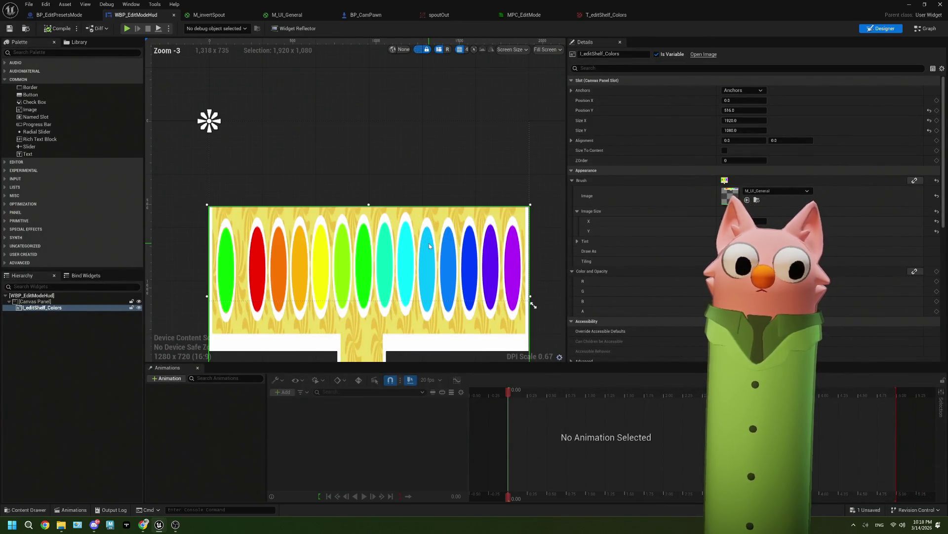
scroll(428, 243, down, 1)
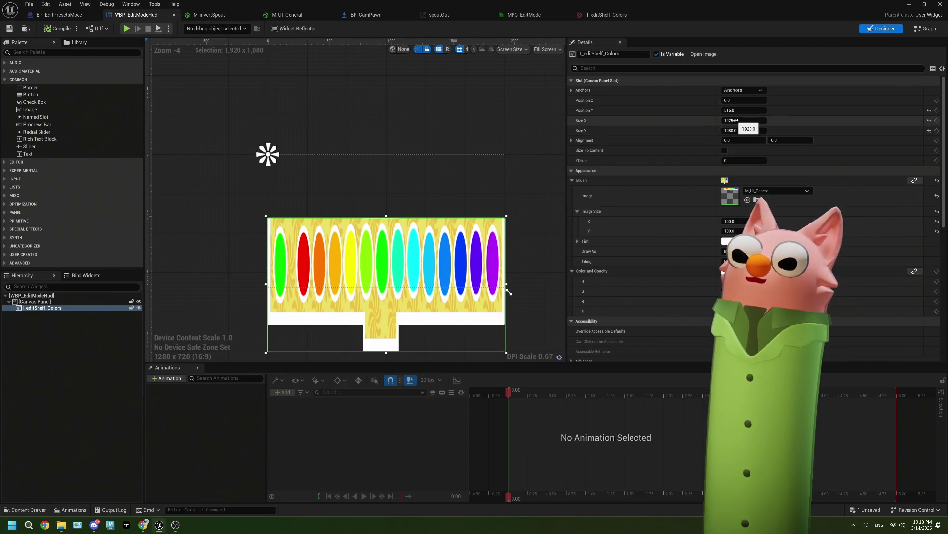
click(273, 15)
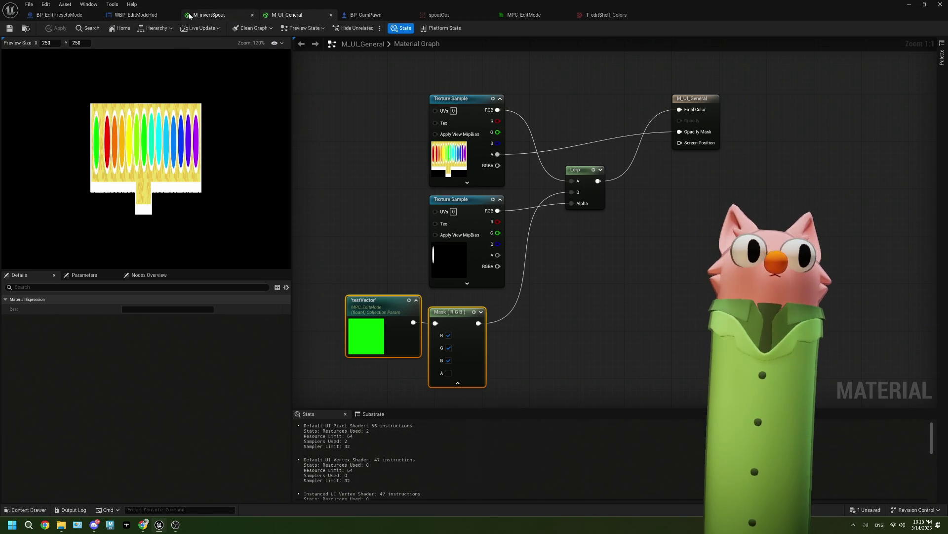
Check the shelf image's vertical position, then open T_editShelf_Colors to confirm its 1573×169 size
click(209, 15)
click(141, 15)
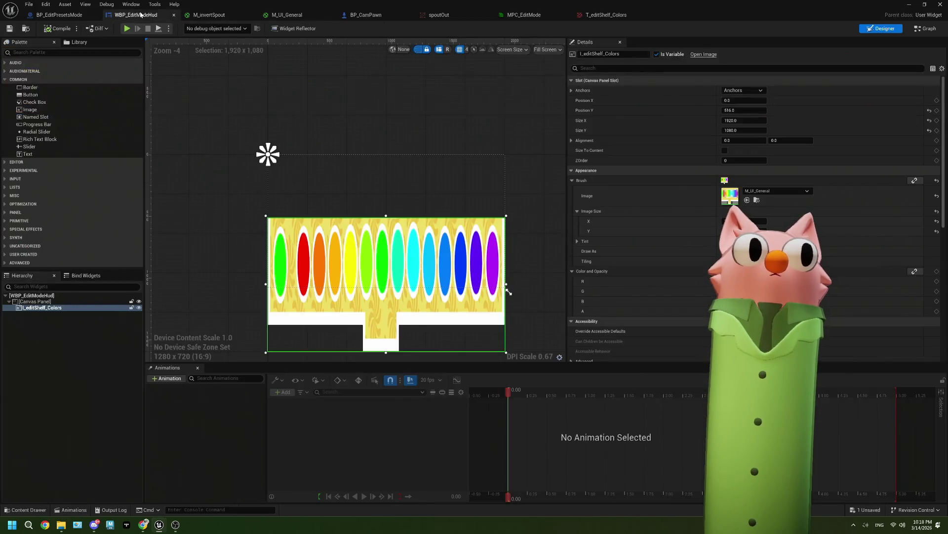
click(735, 111)
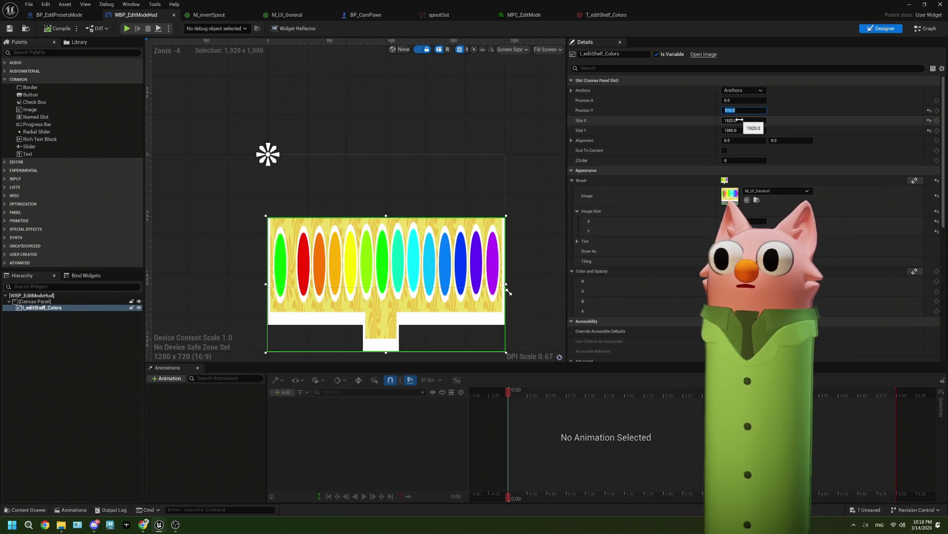
click(210, 15)
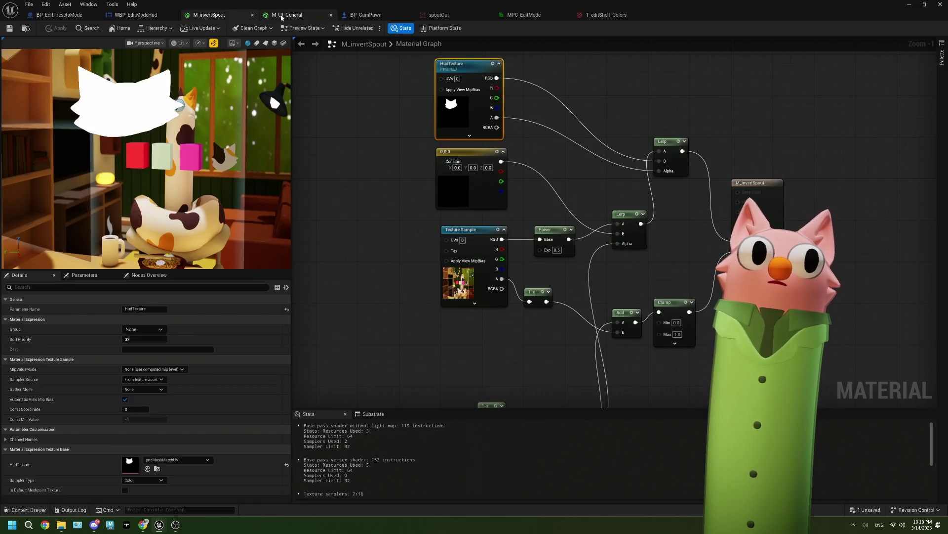
click(285, 15)
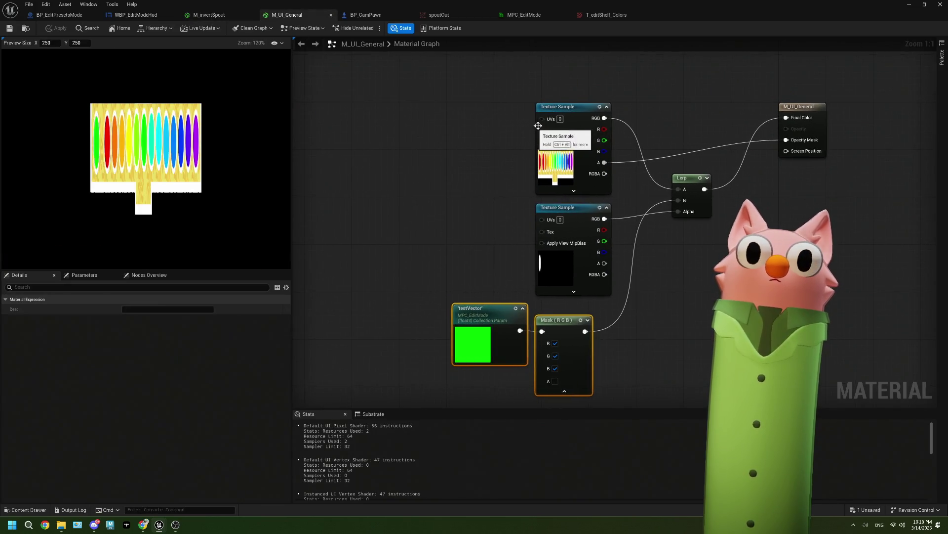
click(137, 15)
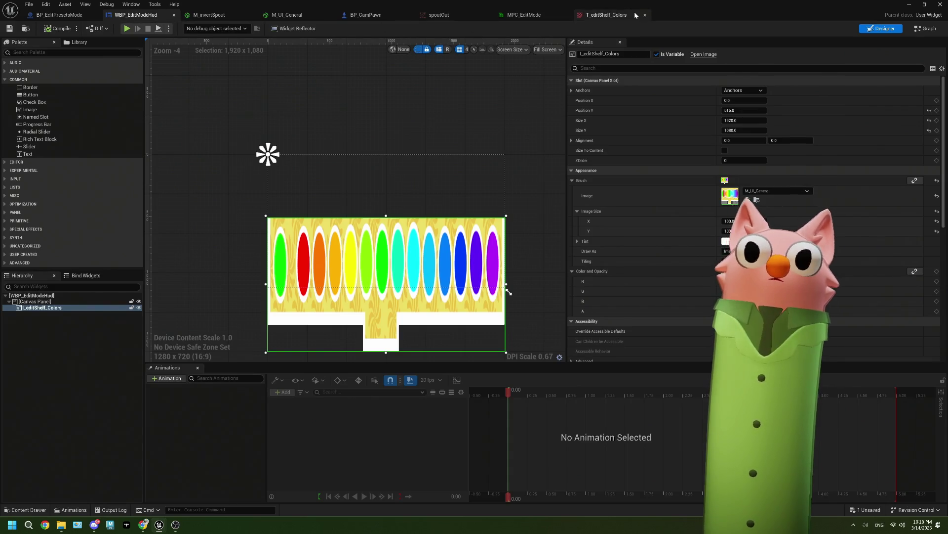
click(606, 15)
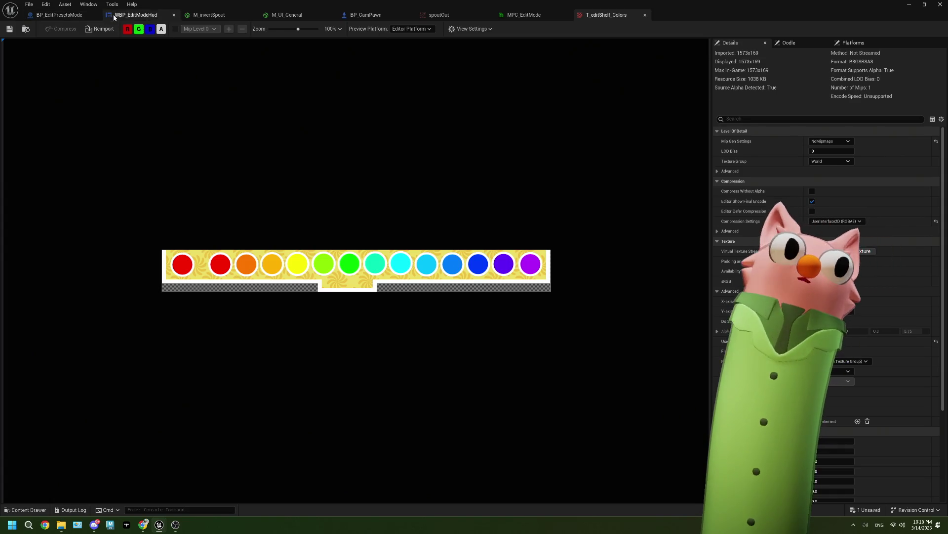
Set the shelf colours image in Details to Size X 1573 and Size Y 169
click(136, 15)
click(738, 120)
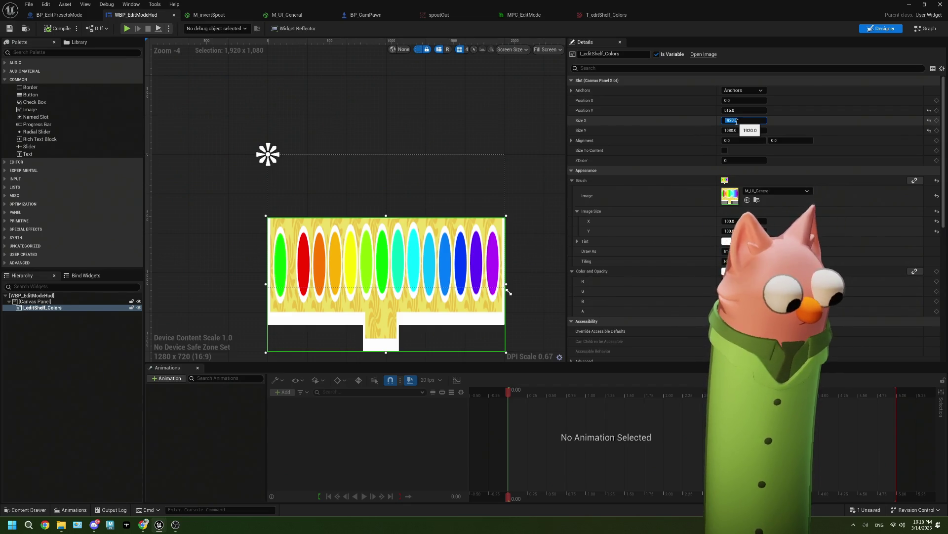
text(1573)
key(Tab)
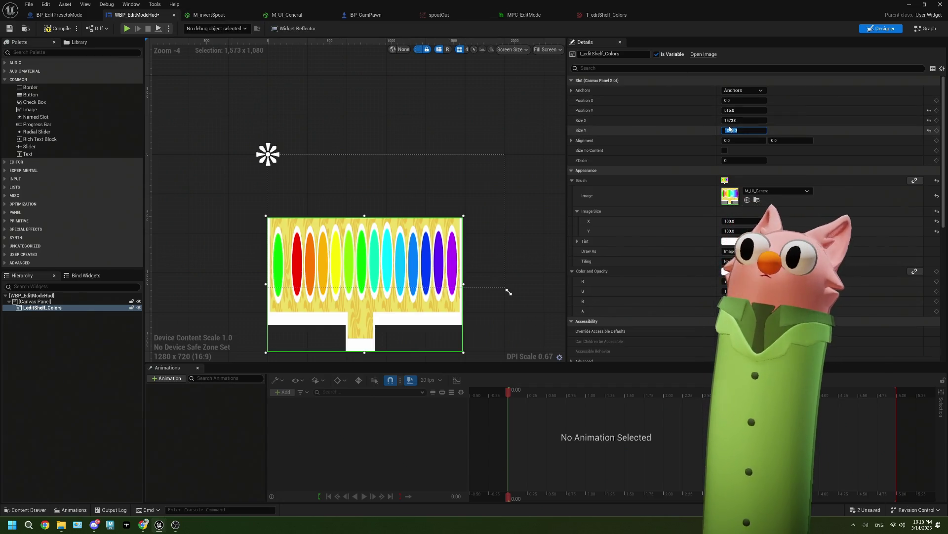
click(208, 17)
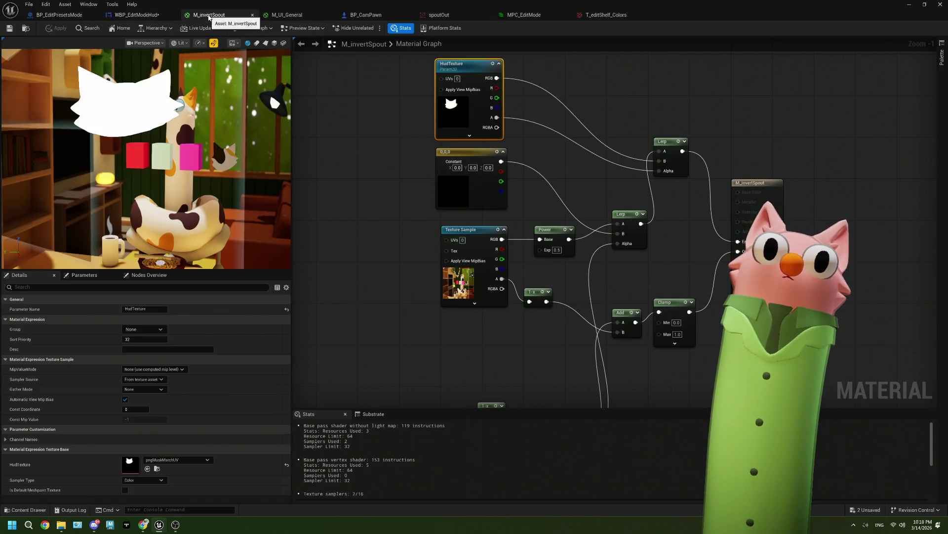
click(595, 18)
click(137, 15)
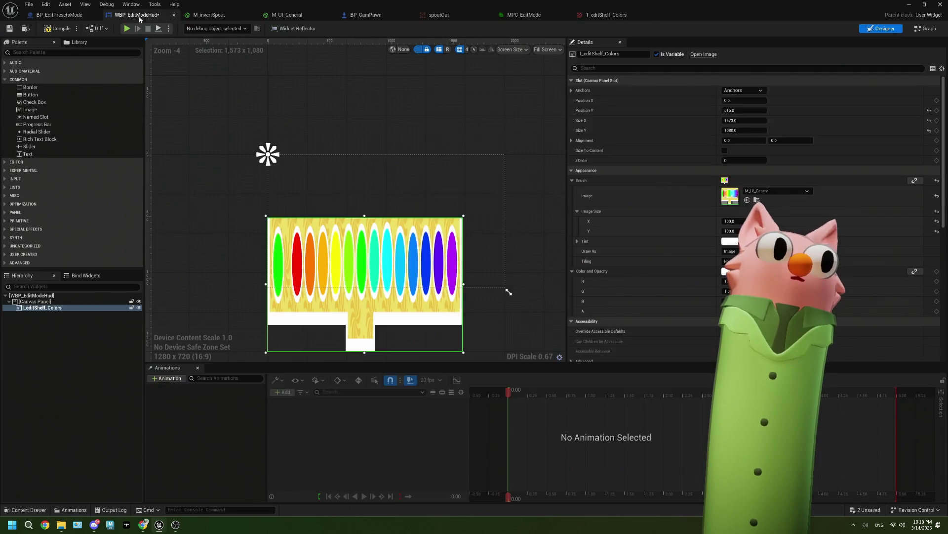
click(741, 131)
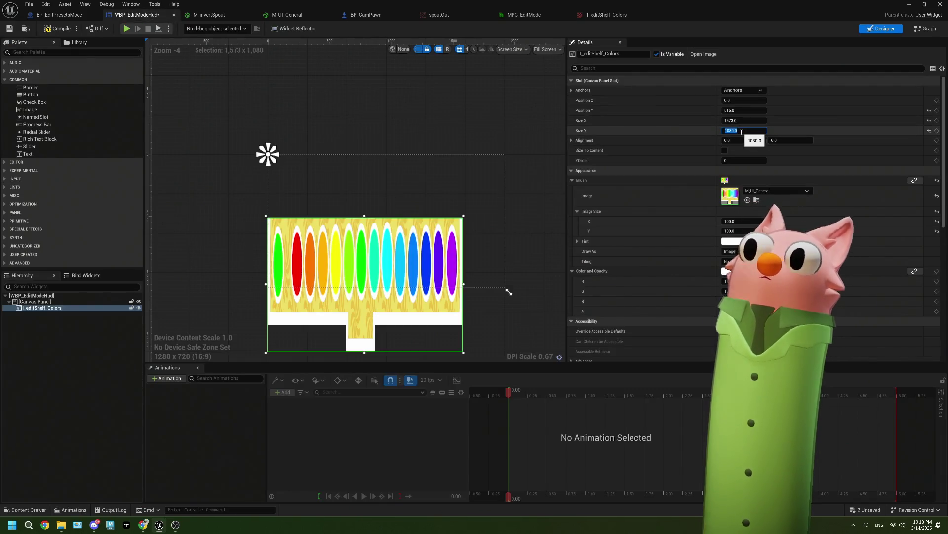
text(169)
key(Tab)
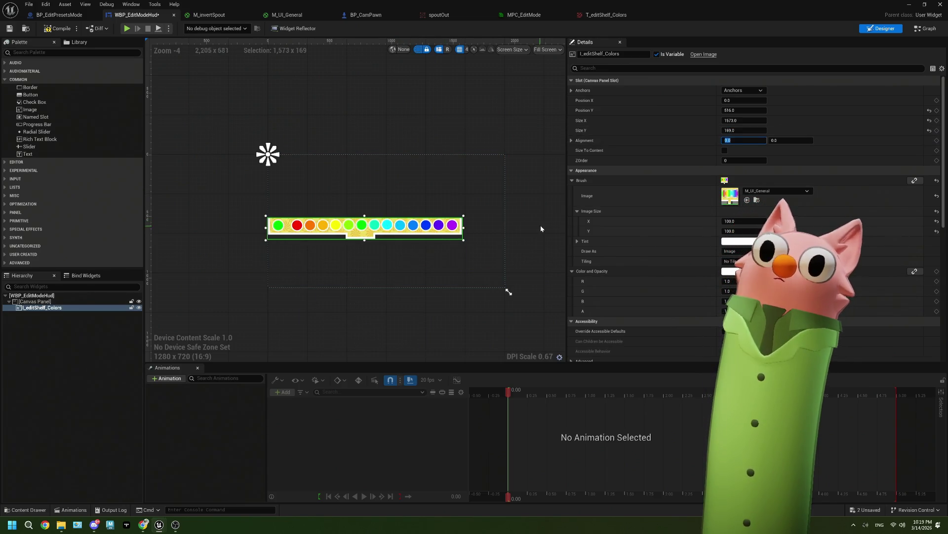
Drag the colour shelf image toward the top of the HUD canvas and save the widget
mouse_move(443, 231)
mouse_down()
mouse_move(475, 163)
mouse_move(459, 164)
mouse_up()
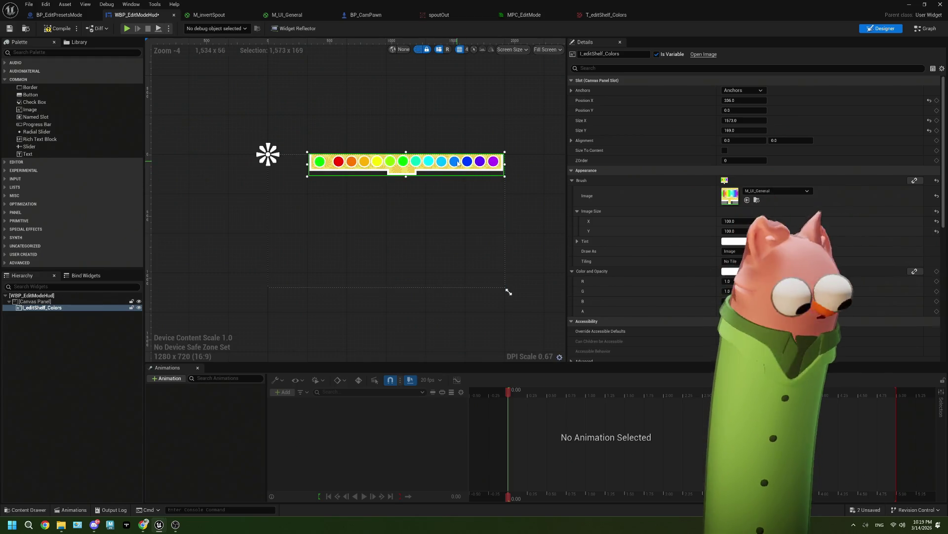
scroll(464, 216, up, 6)
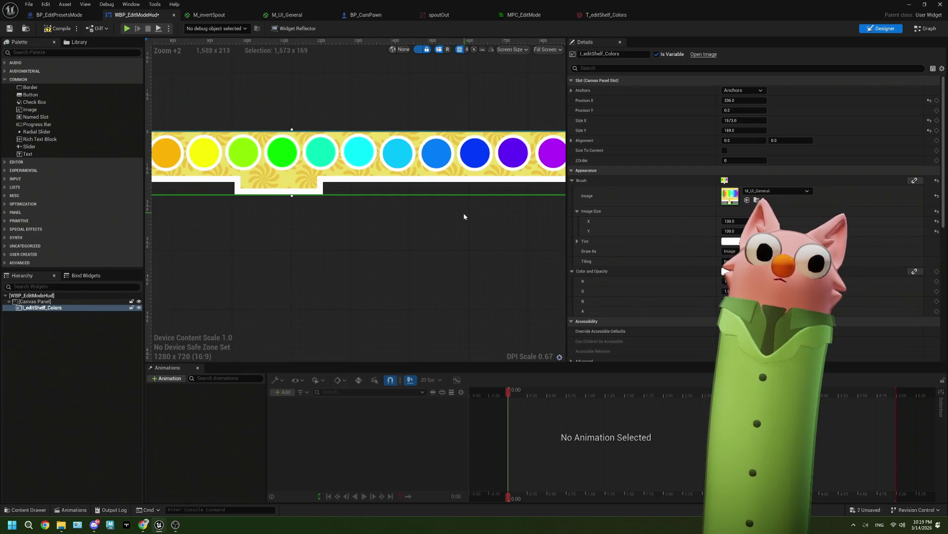
click(389, 234)
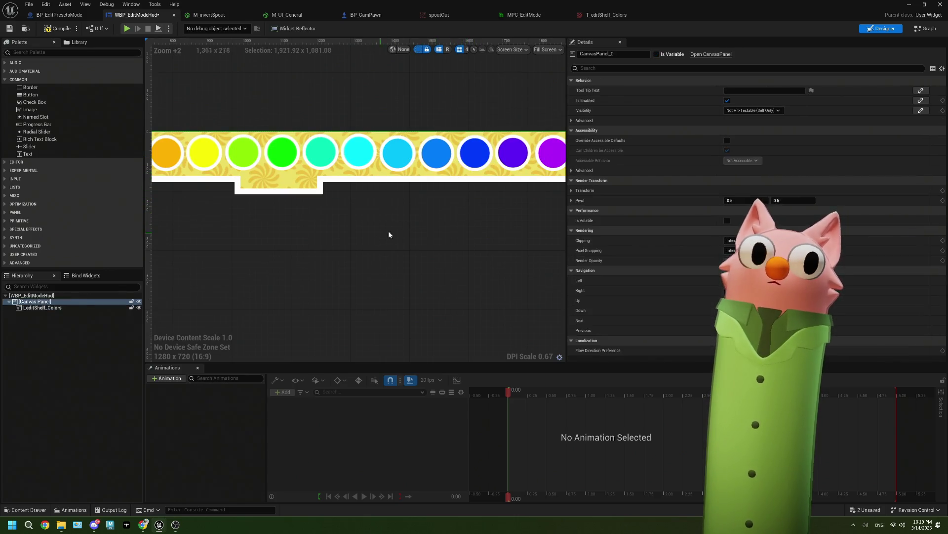
click(432, 187)
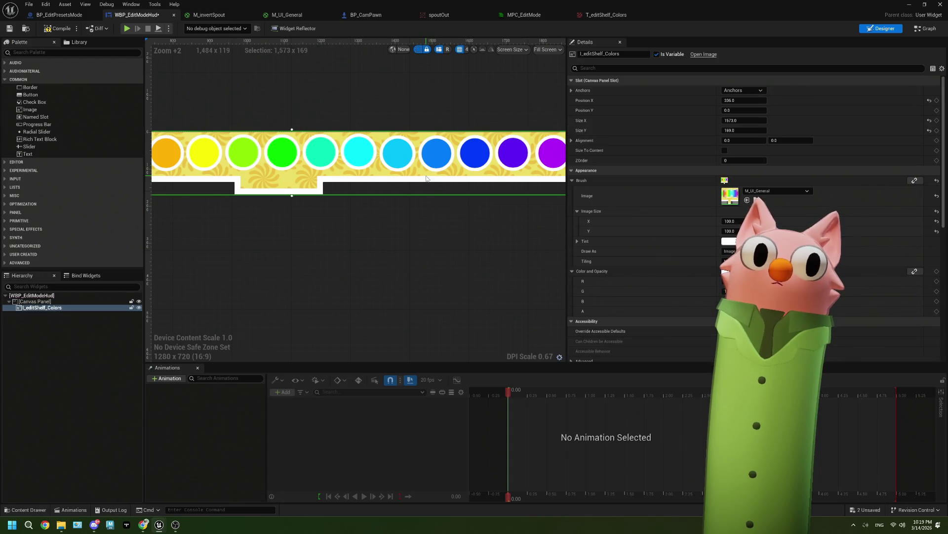
drag(431, 187, 426, 220)
scroll(426, 220, down, 3)
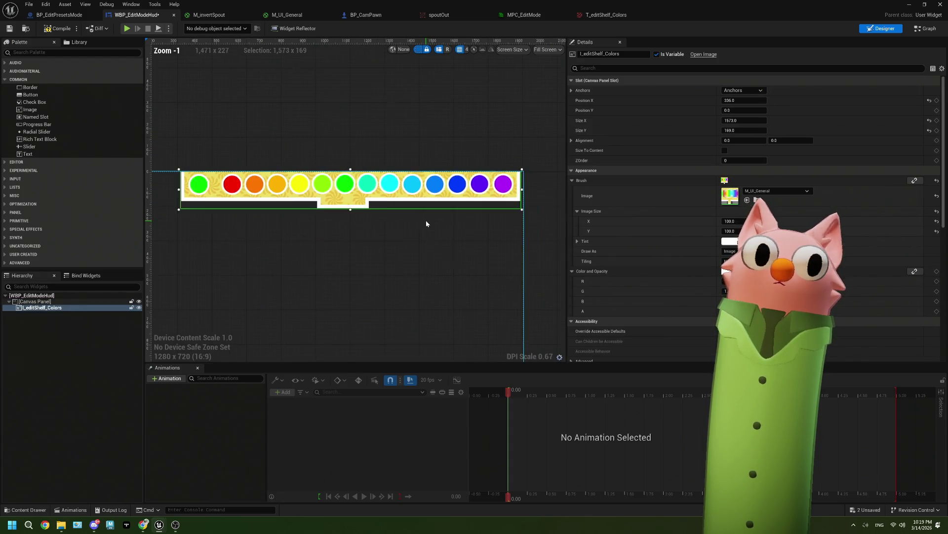
click(378, 271)
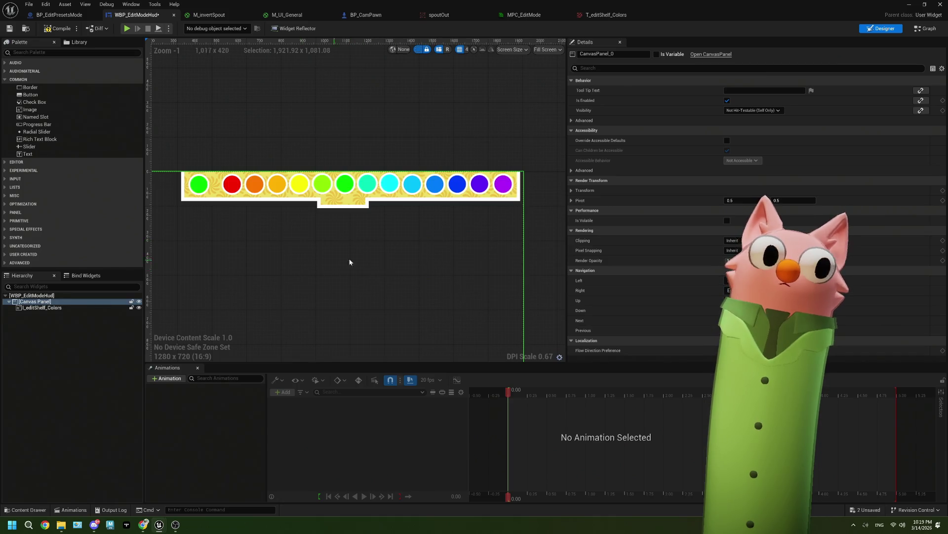
scroll(392, 242, down, 3)
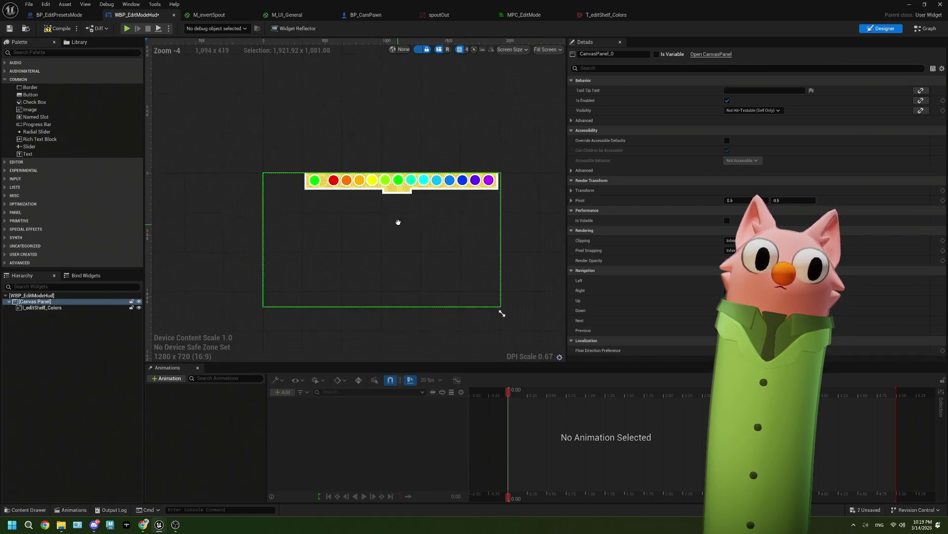
key(ctrl+s)
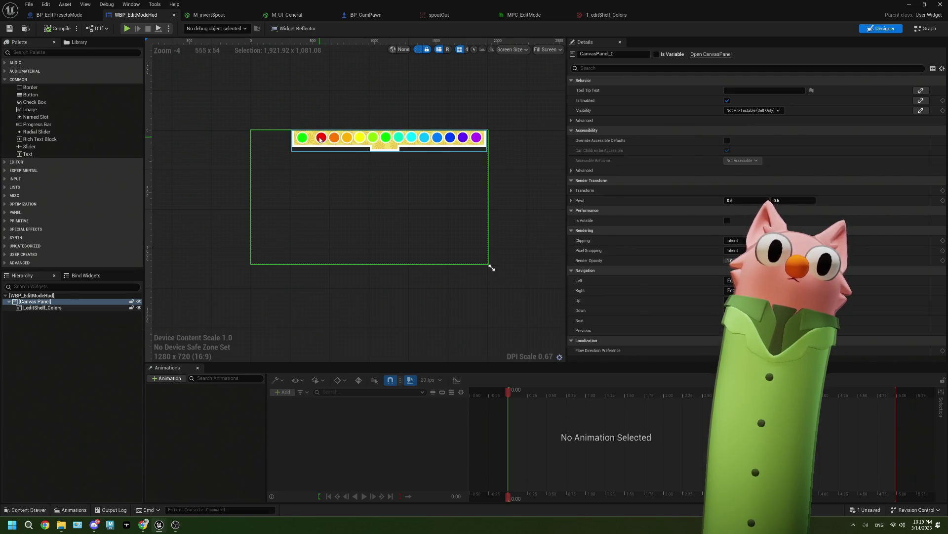
Nudge the shelf to vertical position 0, save, and preview it in spoutOut
click(346, 147)
drag(358, 143, 358, 141)
key(ctrl+s)
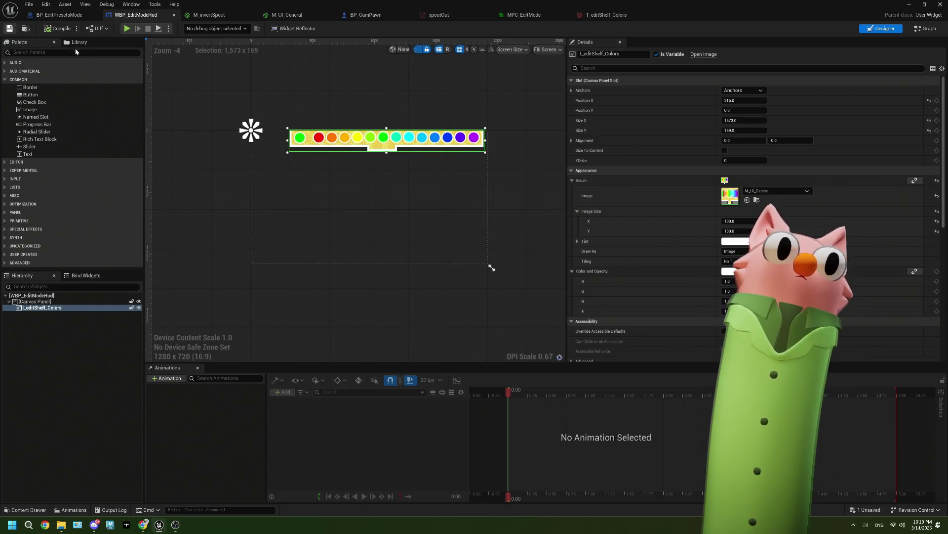
click(439, 15)
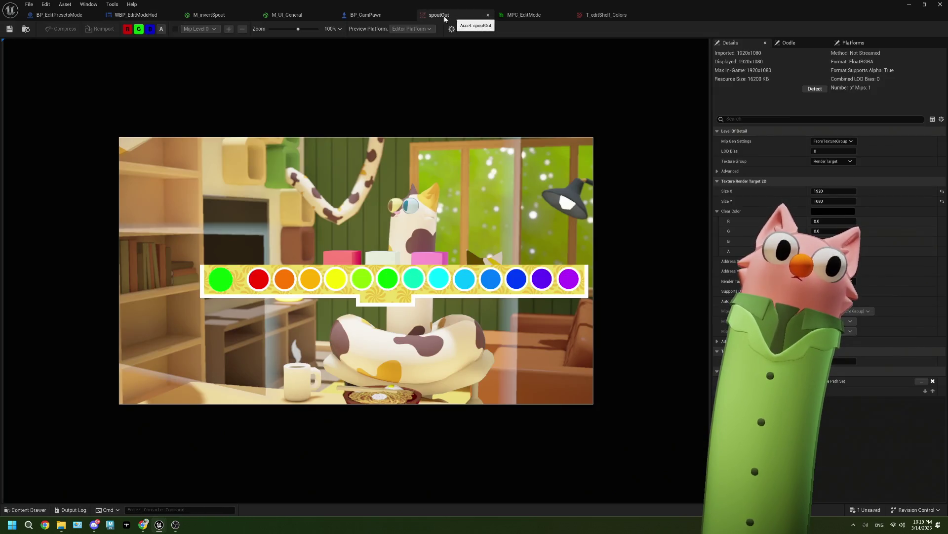
Save BP_EditPresetsMode after checking its click nodes, then return to the main level editor
click(73, 18)
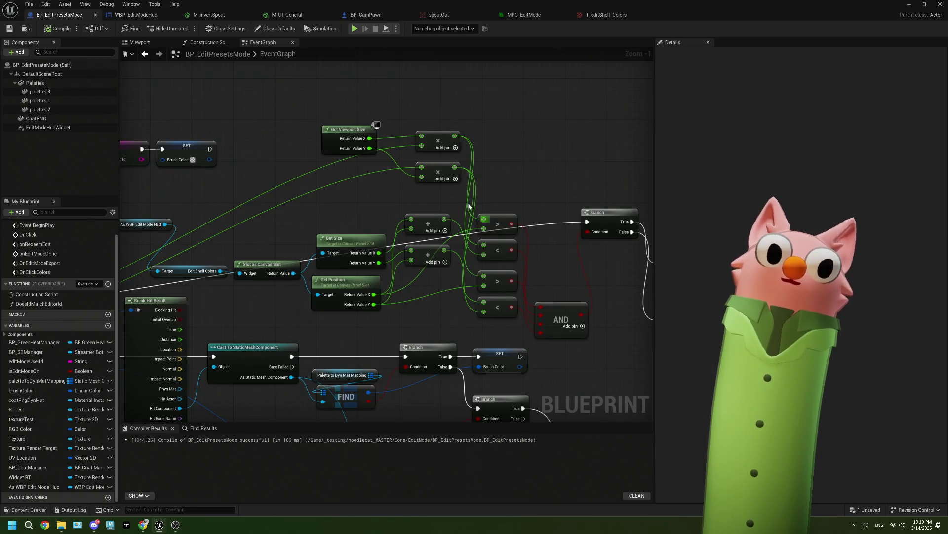
drag(519, 214, 398, 189)
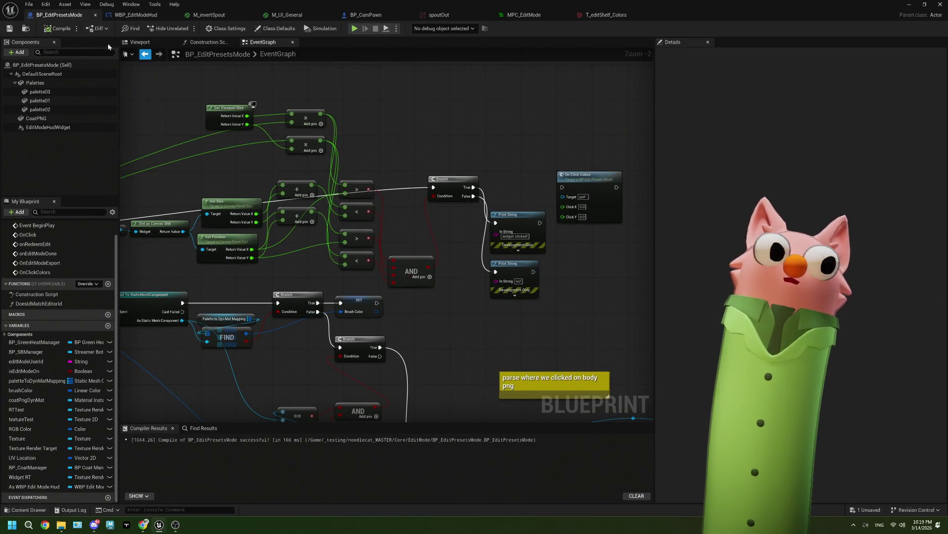
click(17, 29)
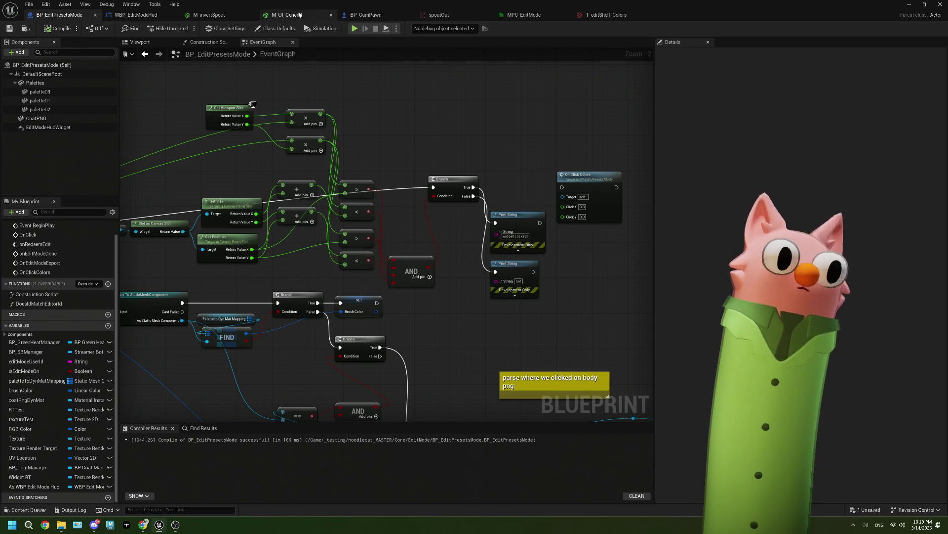
click(167, 13)
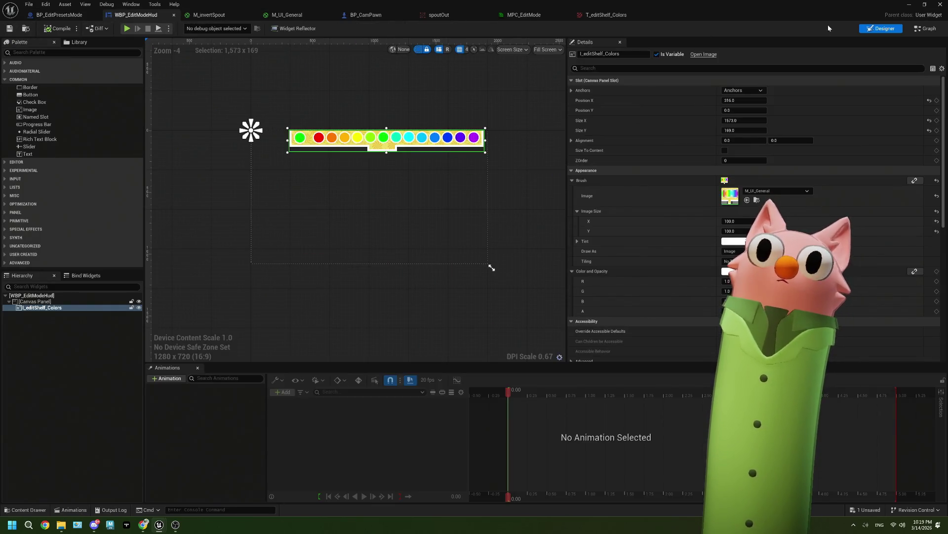
click(365, 15)
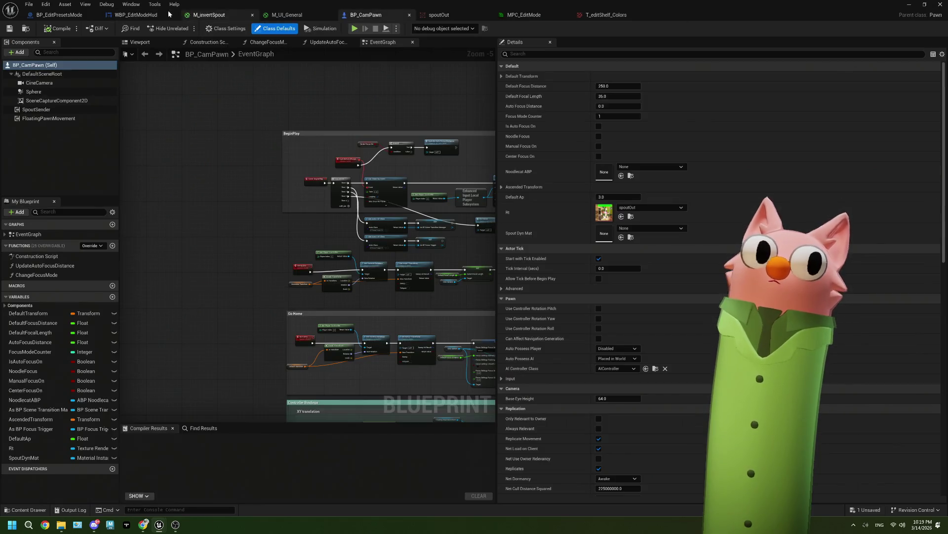
click(142, 15)
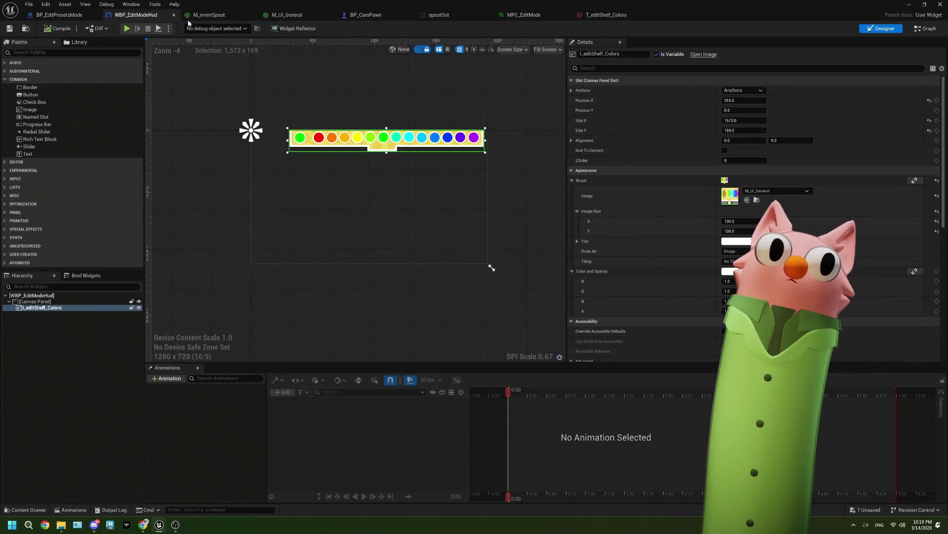
click(913, 4)
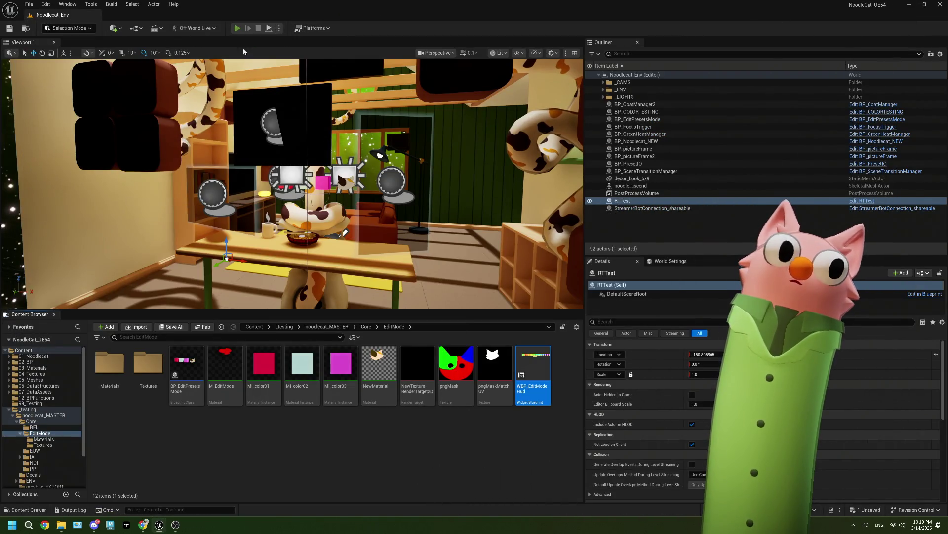
click(237, 28)
click(176, 525)
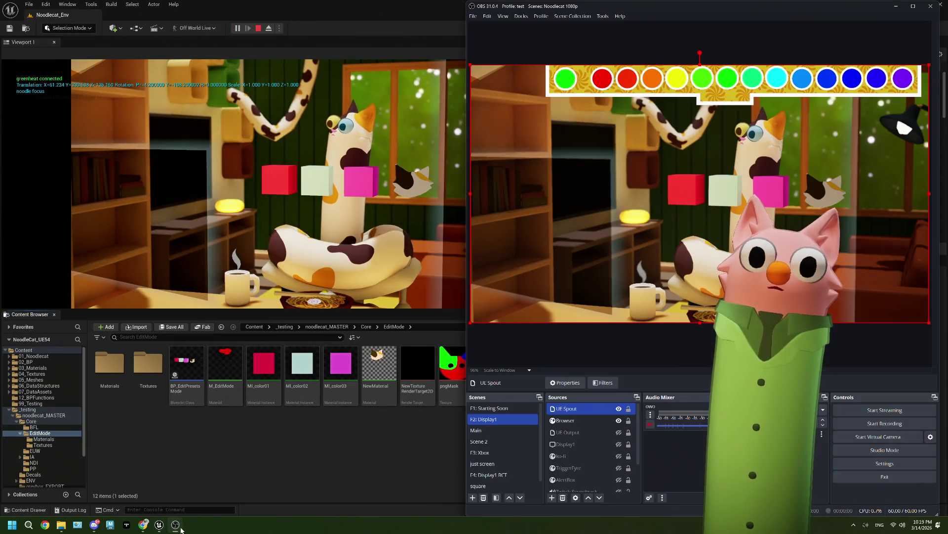
click(345, 462)
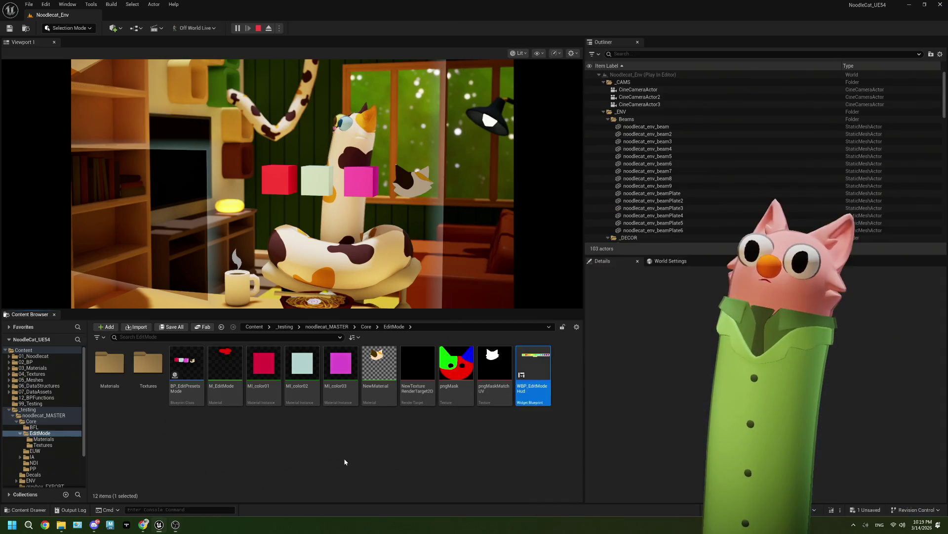
click(345, 461)
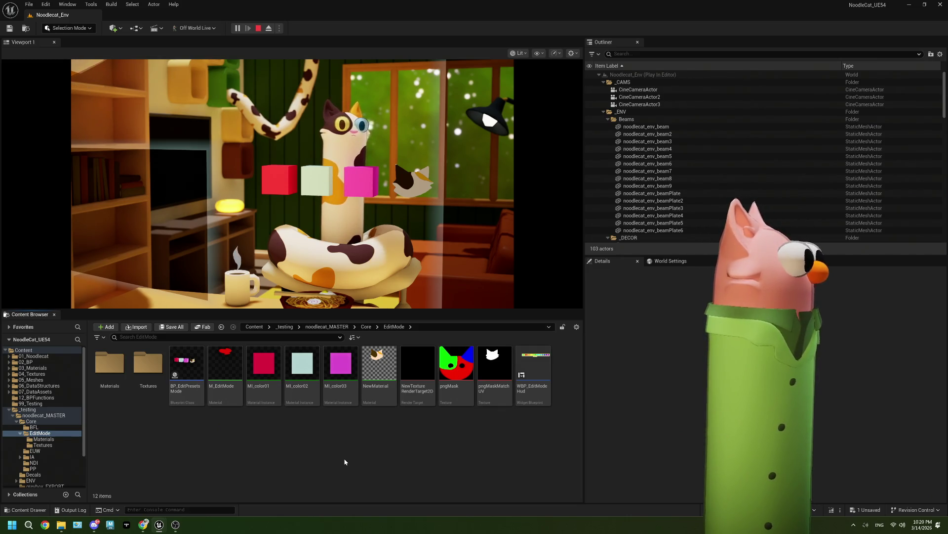
click(258, 28)
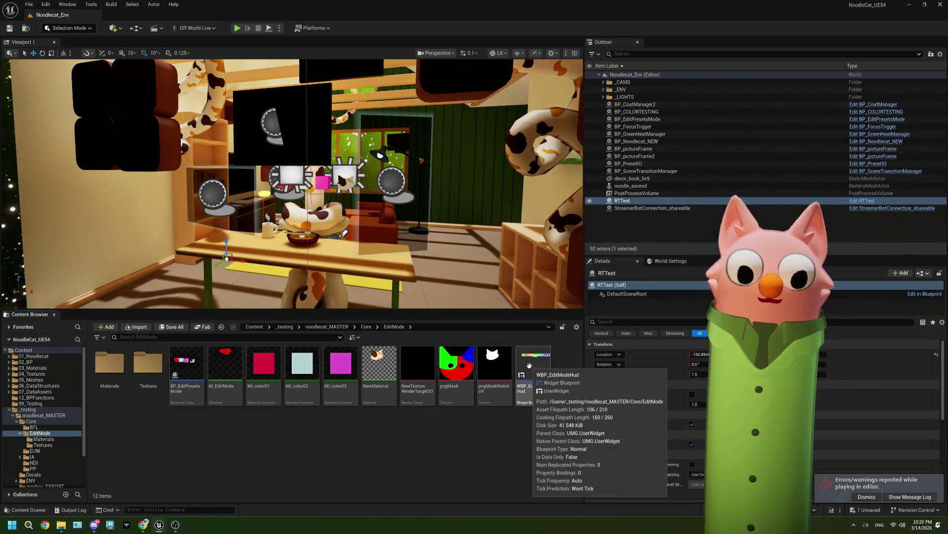
In BP_EditPresetsMode, delete the Branch node after the click-area comparison and select the math and compare nodes
double_click(197, 371)
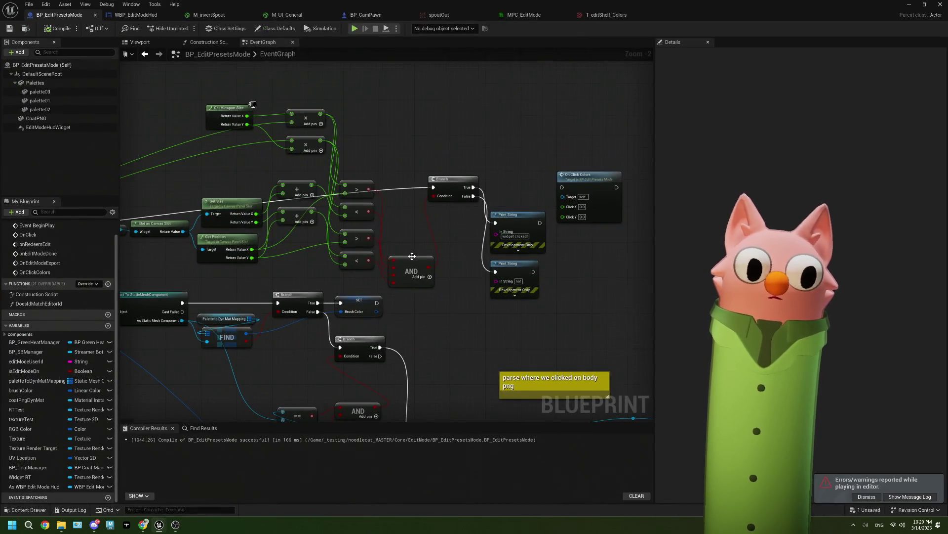
scroll(412, 256, down, 1)
mouse_move(317, 108)
mouse_down()
mouse_move(381, 162)
mouse_move(379, 148)
mouse_move(375, 158)
mouse_up()
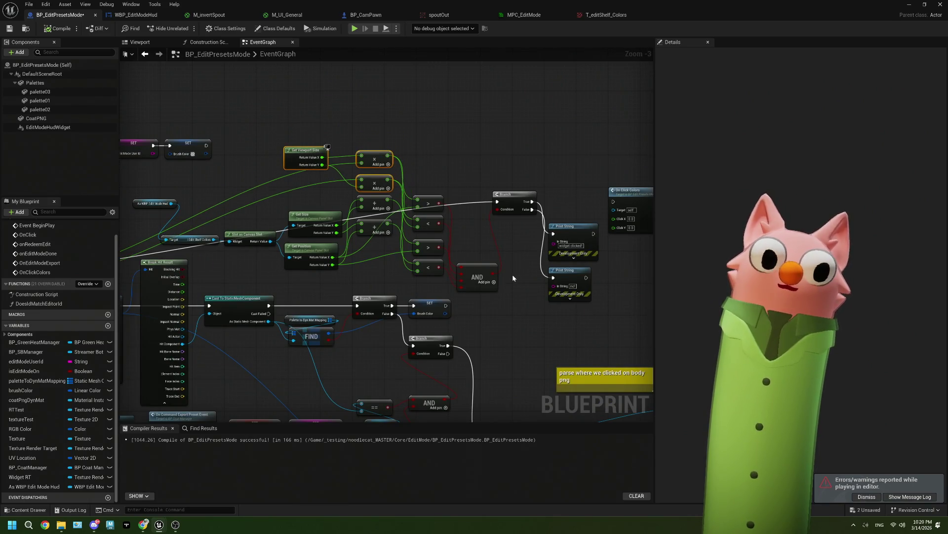
drag(480, 274, 480, 234)
drag(510, 200, 518, 197)
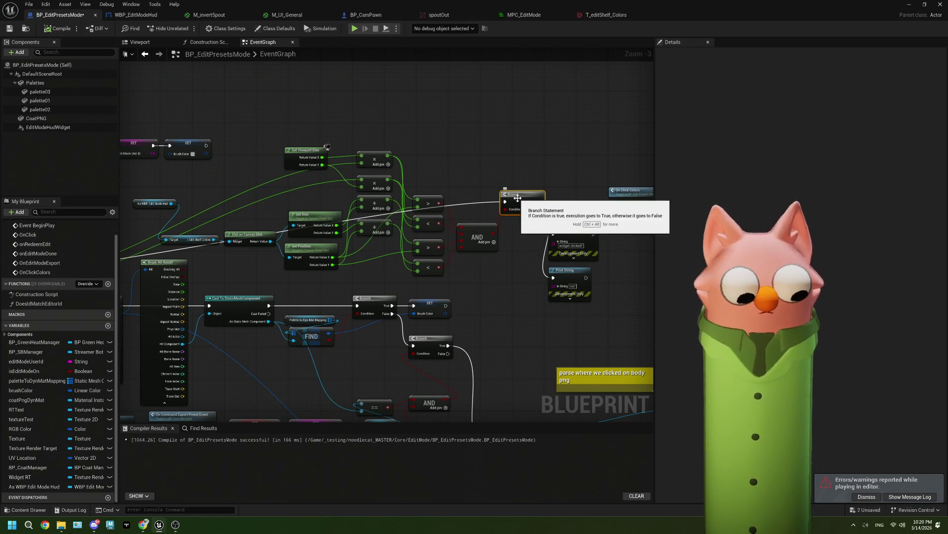
key(Delete)
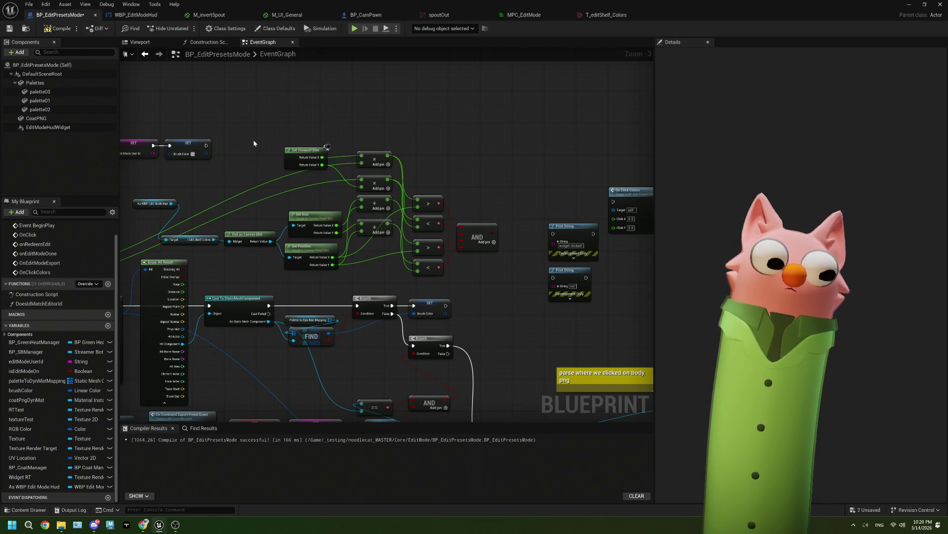
mouse_move(341, 226)
mouse_down()
mouse_move(448, 274)
mouse_move(482, 277)
mouse_up()
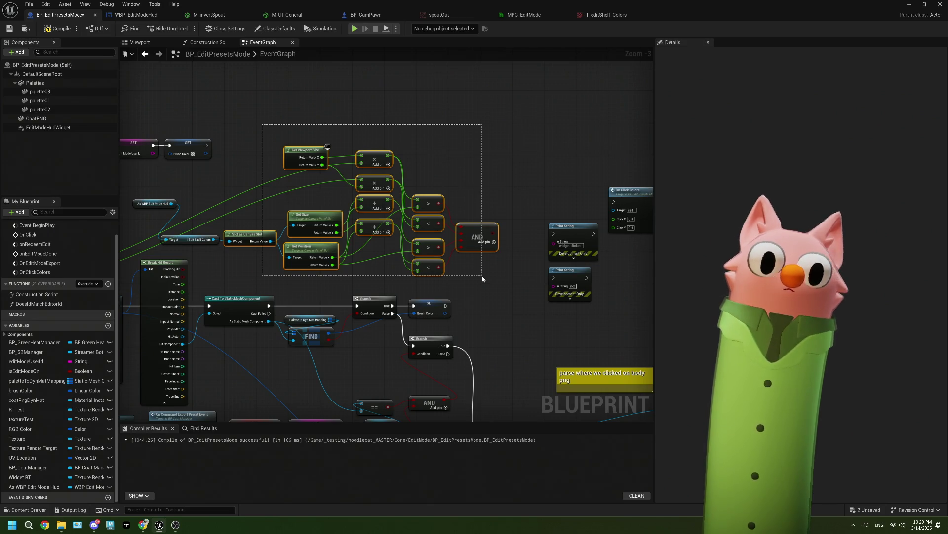
Collapse the selected click-area nodes into a new function named IsWidgetClicked
drag(481, 275, 482, 274)
right_click(486, 227)
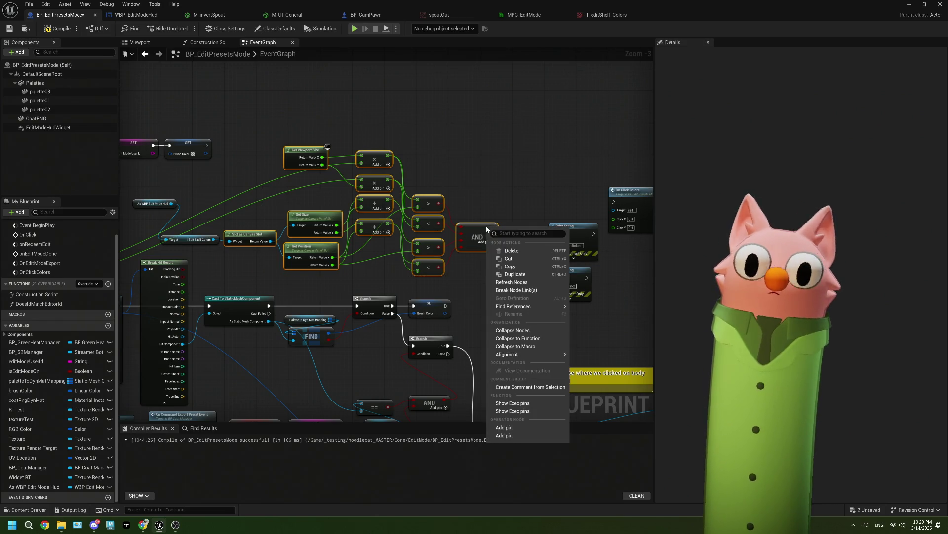
click(514, 339)
text(isWidgetClicke)
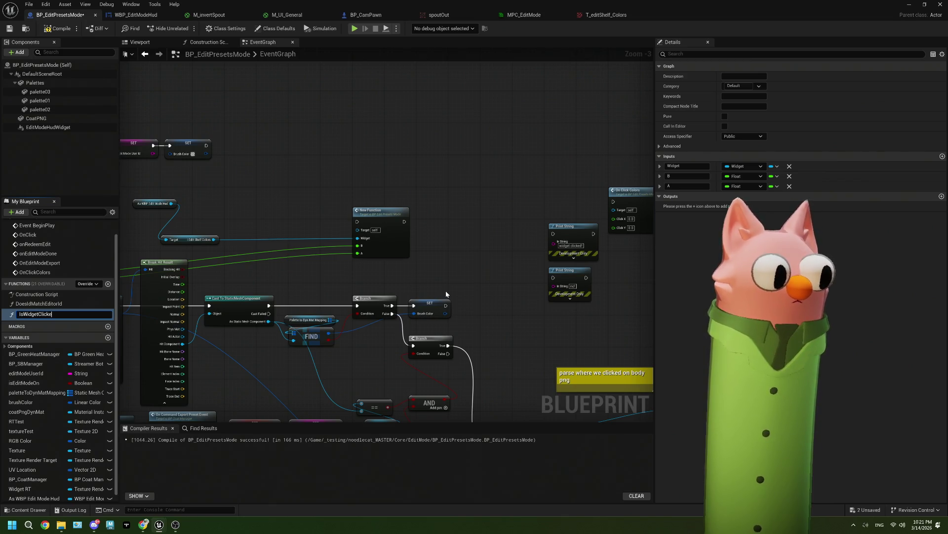
text(d)
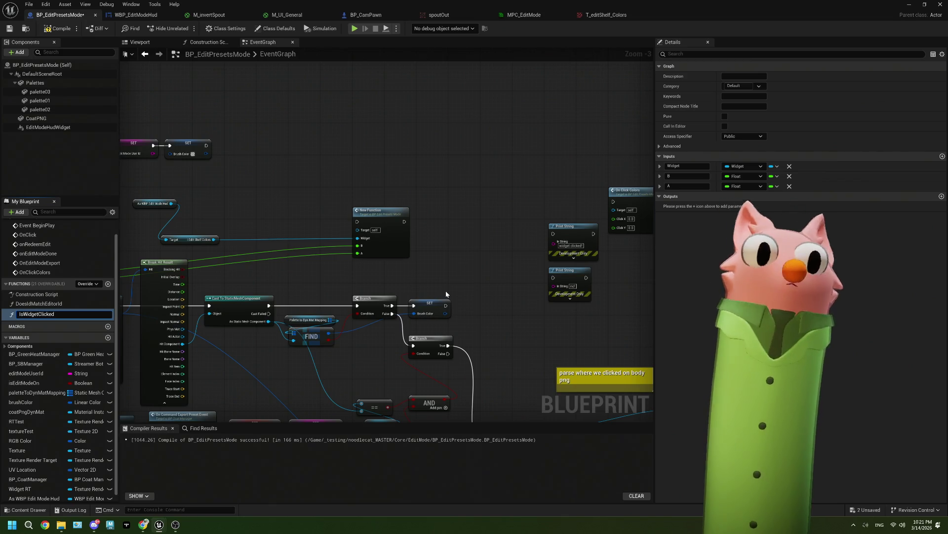
key(Return)
Place the Edit Shelf Colors and As WBP Edit Mode Hud getters beside the Is Widget Clicked call
drag(399, 269, 482, 260)
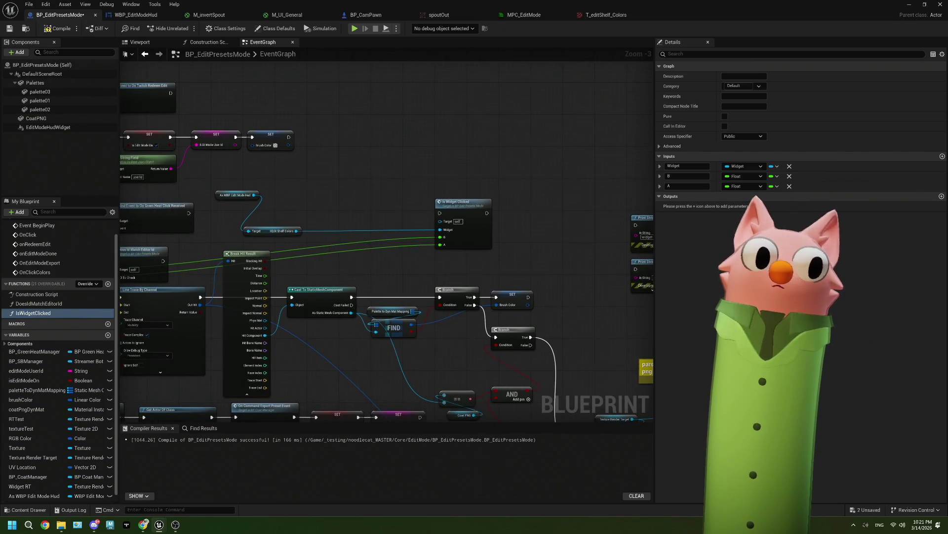
drag(284, 223, 409, 222)
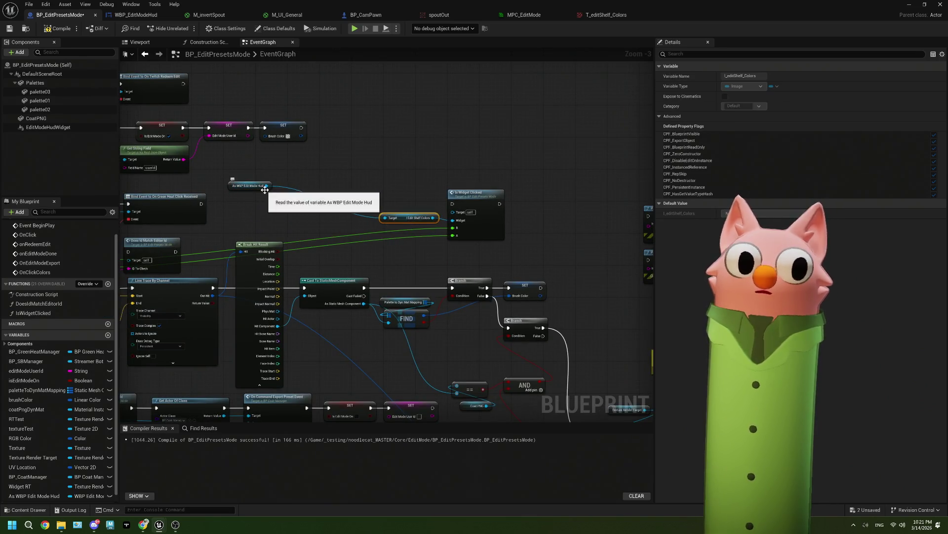
drag(265, 188, 352, 220)
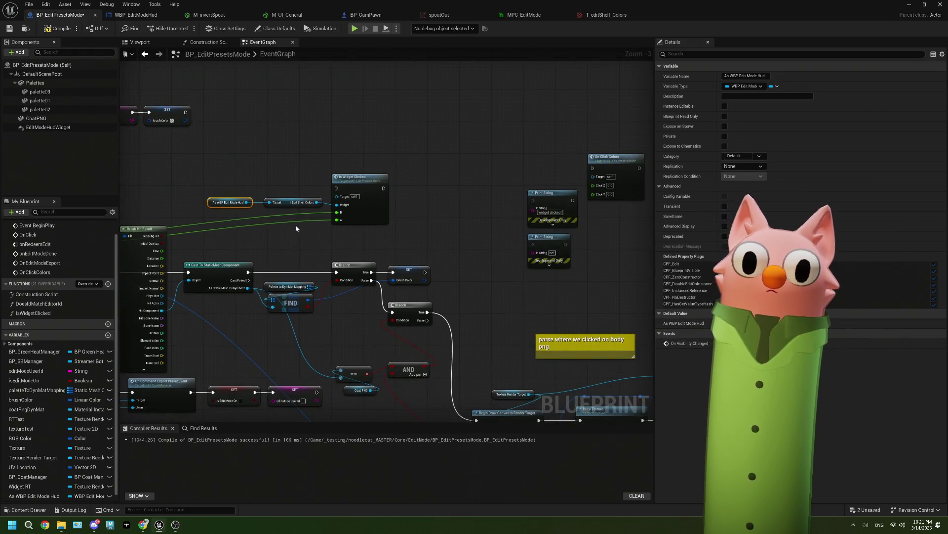
Inside IsWidgetClicked, add a Return Node on the right with the entry node on the left
double_click(346, 207)
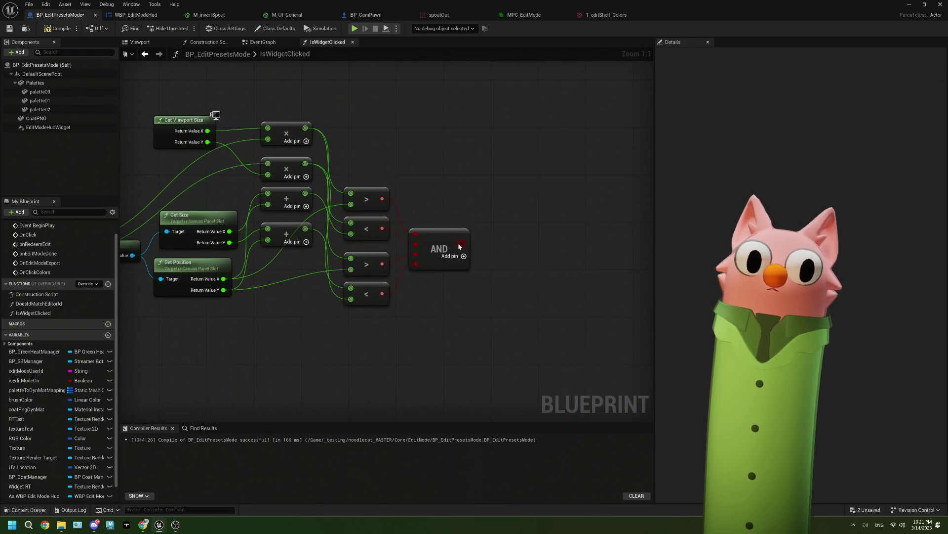
mouse_move(461, 243)
mouse_down()
mouse_move(489, 244)
mouse_move(508, 225)
mouse_up()
text(return)
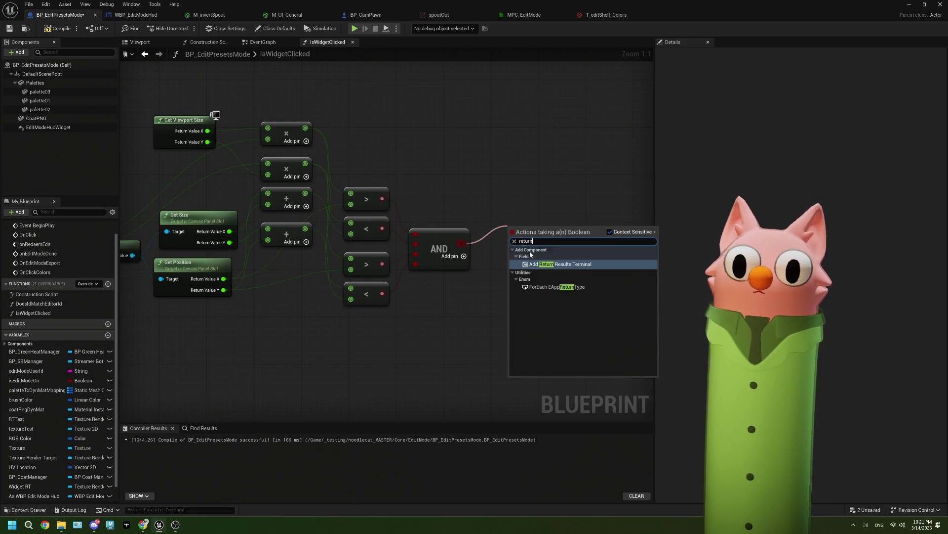
click(426, 285)
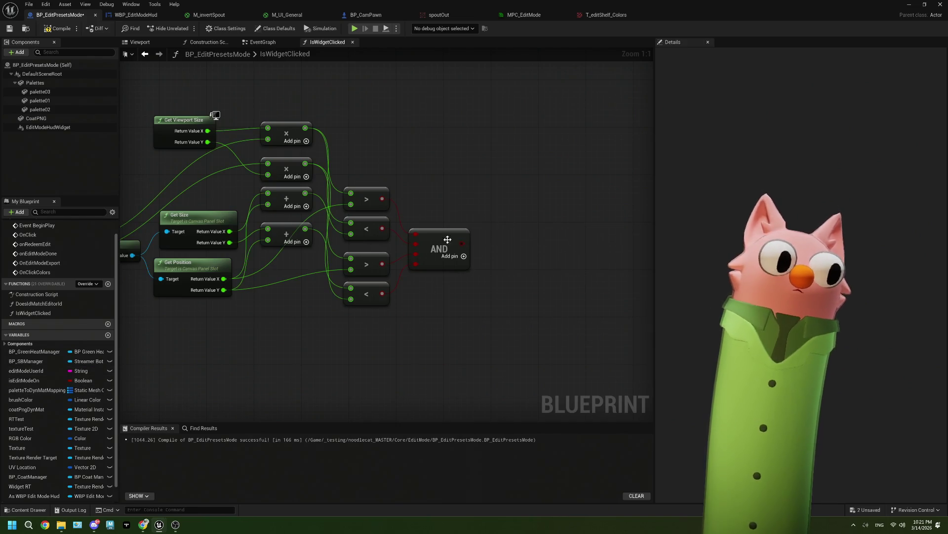
right_click(414, 184)
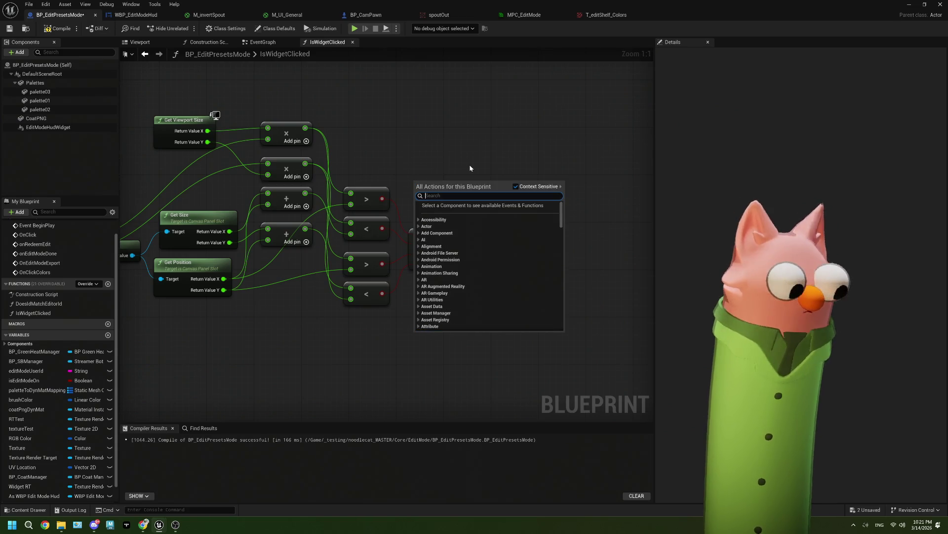
text(return)
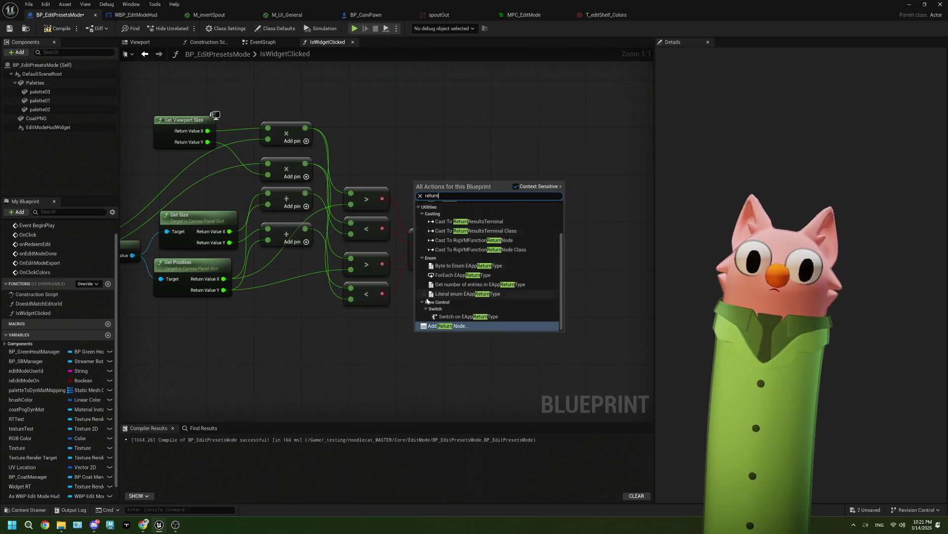
click(445, 326)
drag(441, 181, 563, 177)
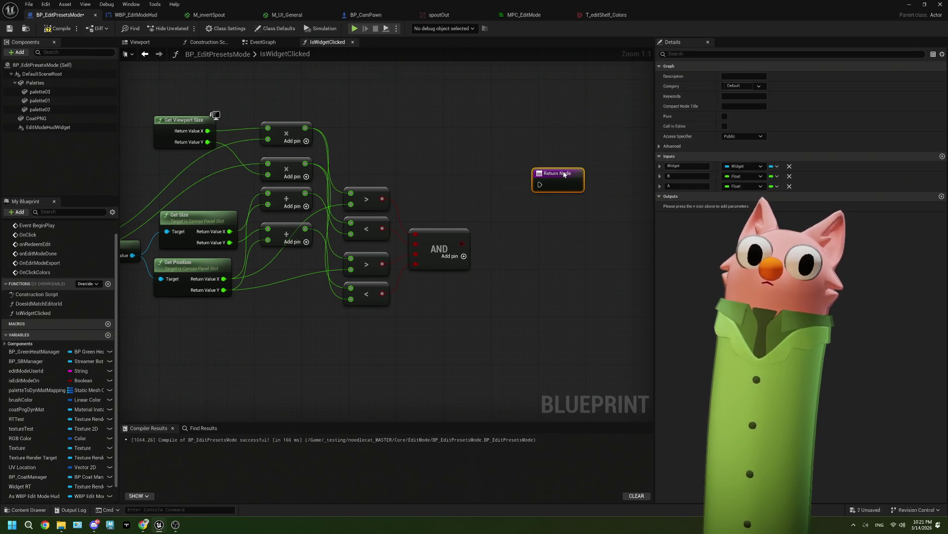
scroll(174, 213, down, 1)
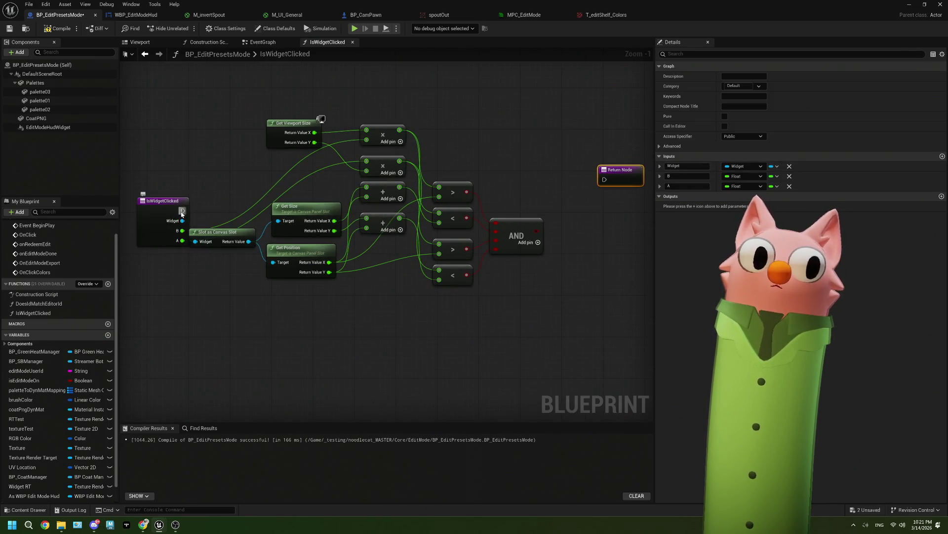
mouse_move(174, 214)
mouse_down()
mouse_move(143, 185)
mouse_move(605, 179)
mouse_up()
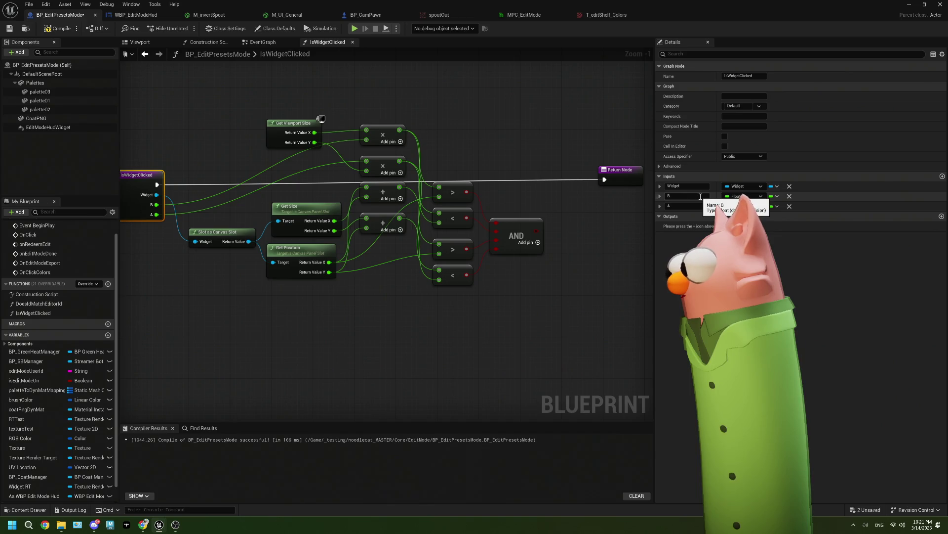
Rename the function's float inputs B and A to X and Y, then select the Return Node
click(701, 196)
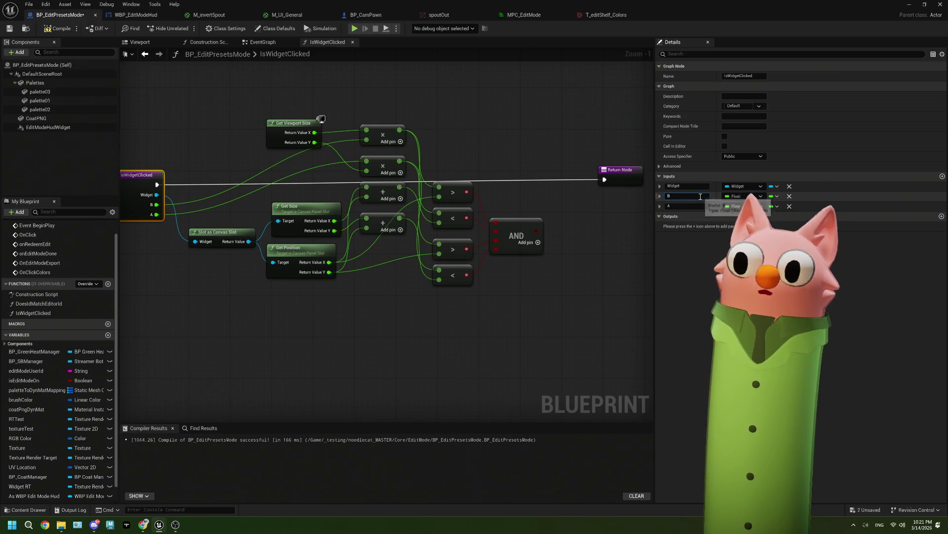
text(X)
key(Return)
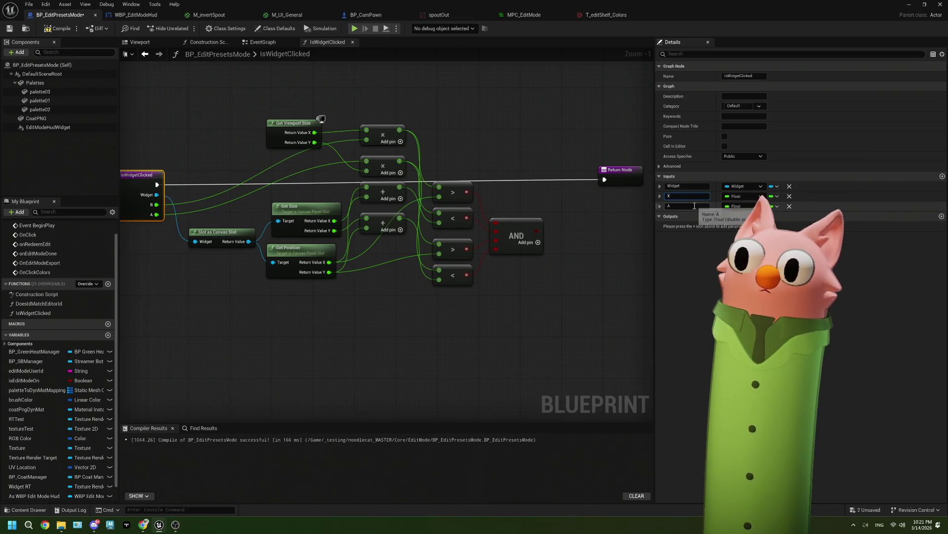
click(694, 206)
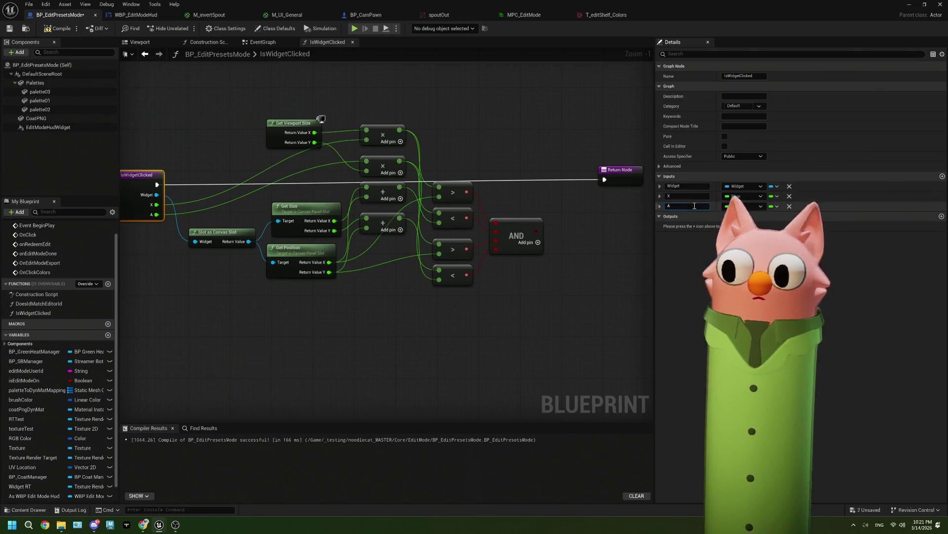
text(Y)
key(Return)
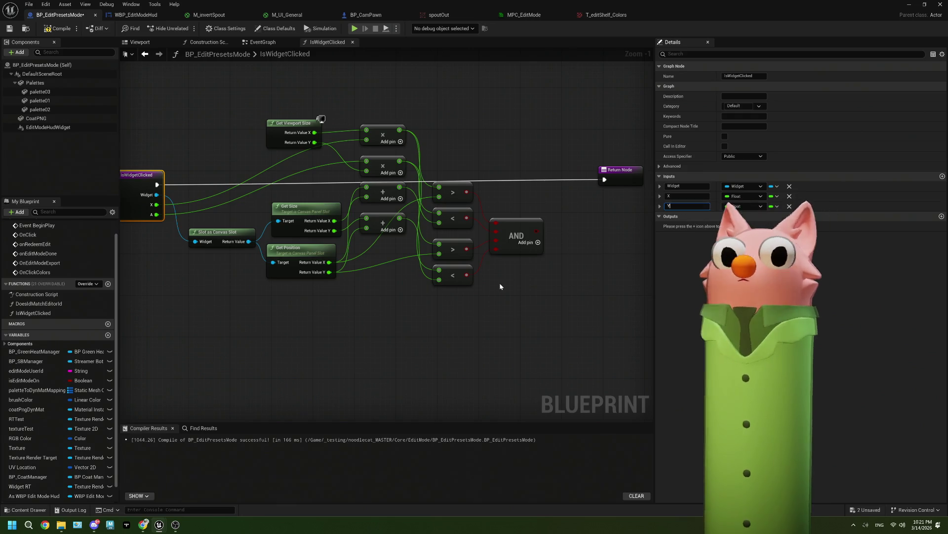
click(499, 283)
click(567, 180)
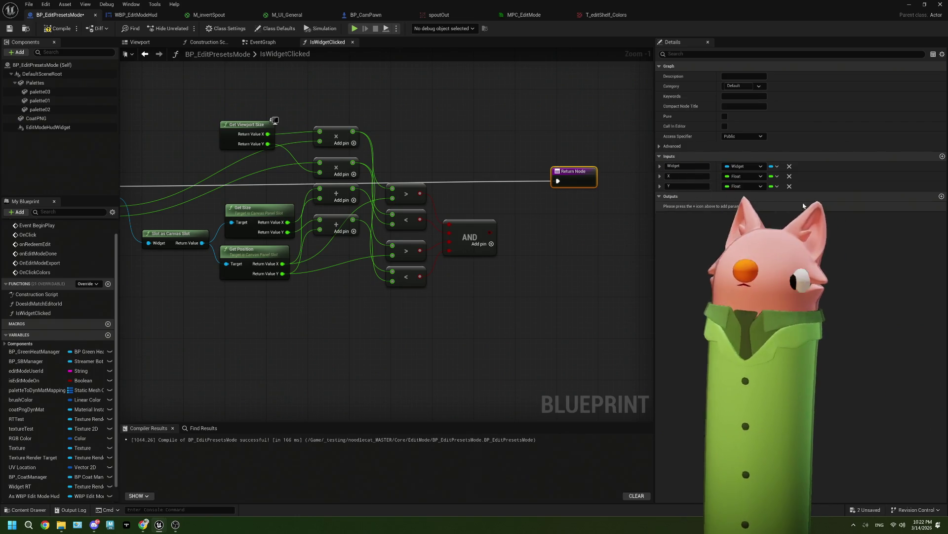
Add a Boolean output named Bool, wire it from the AND result, and compile the blueprint
click(942, 196)
text(Bool)
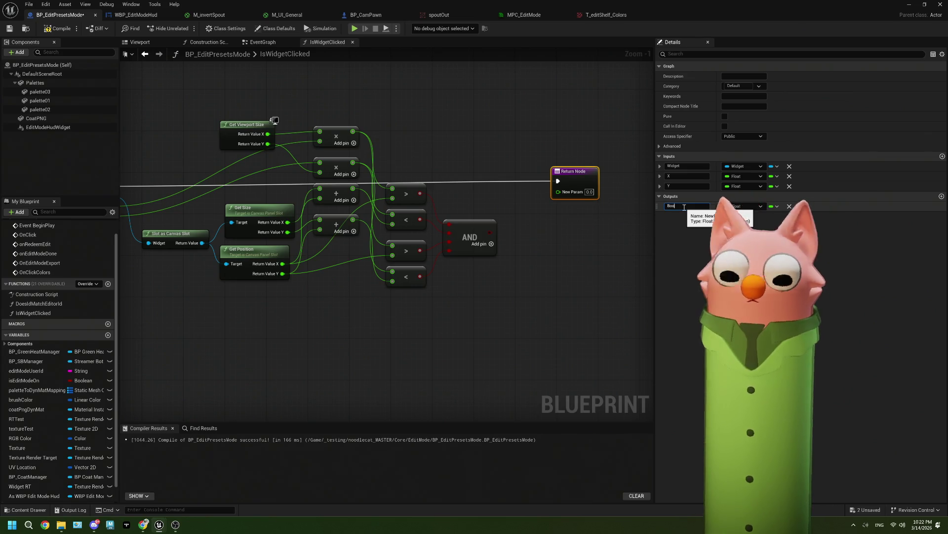
key(Return)
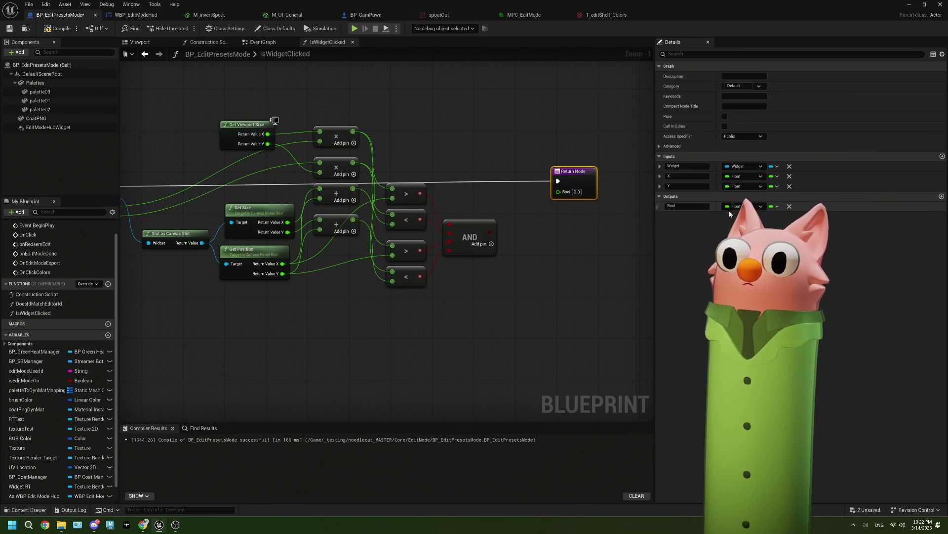
click(741, 225)
click(514, 306)
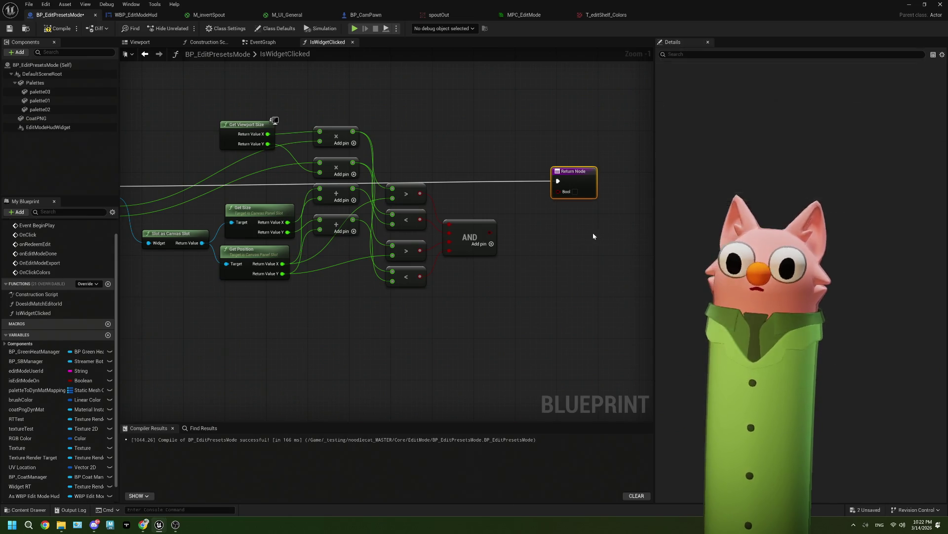
drag(543, 230, 624, 192)
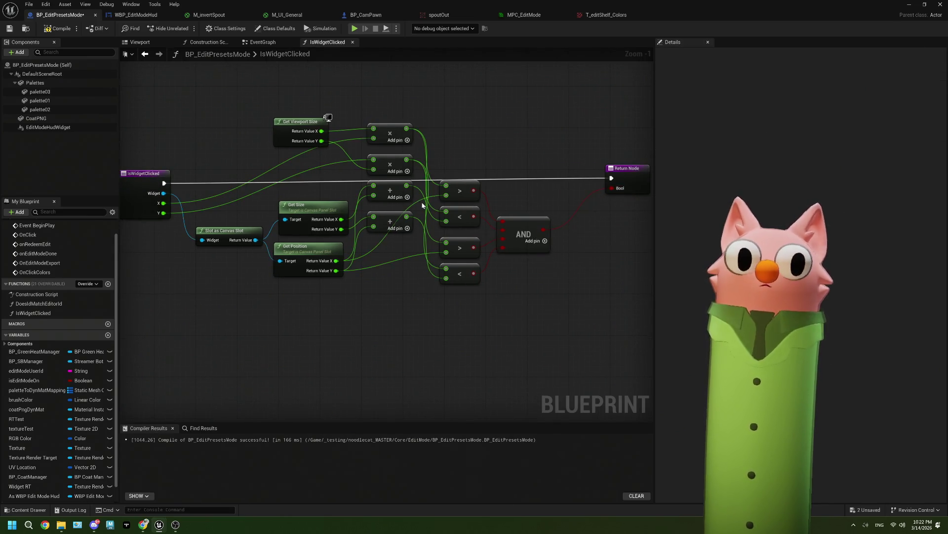
click(58, 28)
Return to the EventGraph and inspect the DoesIdMatchEditorId function near the OnClick event
click(9, 28)
click(265, 43)
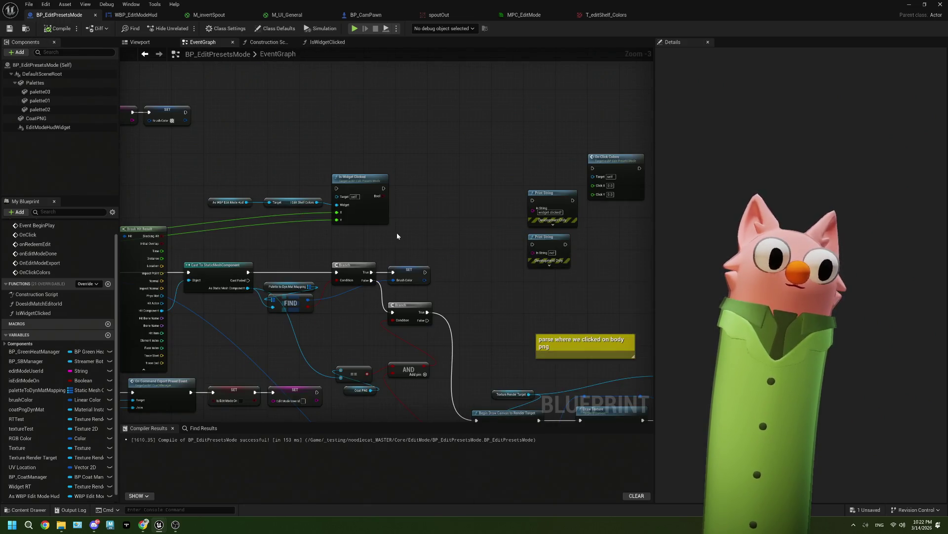
drag(346, 232, 499, 222)
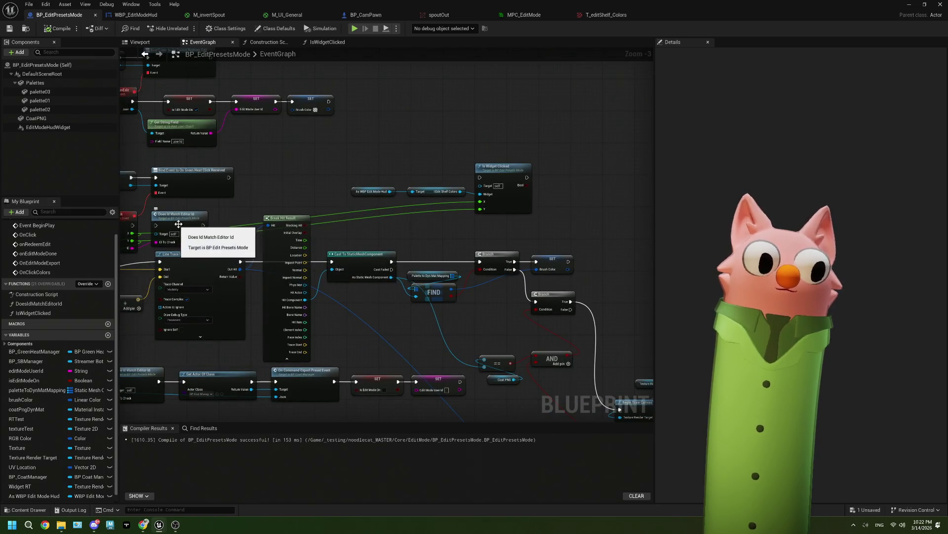
drag(141, 233, 188, 230)
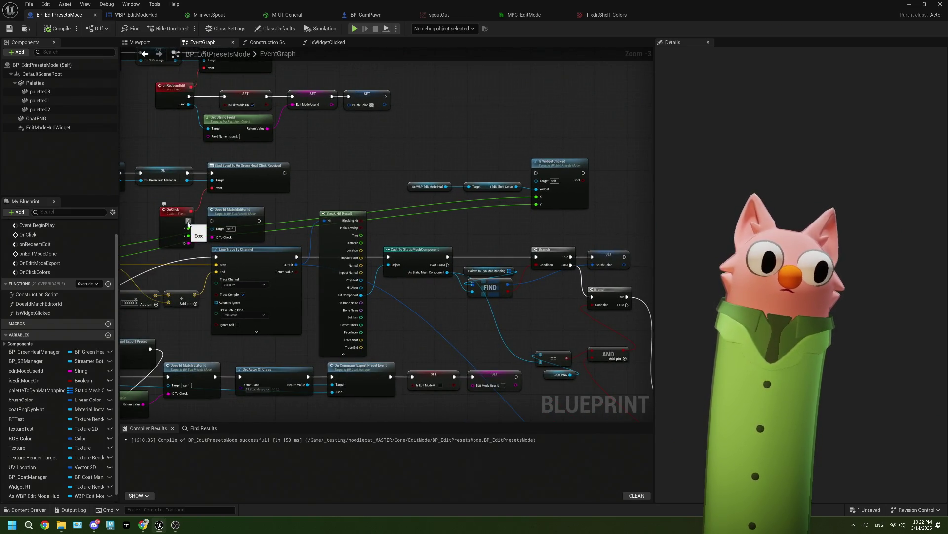
double_click(242, 222)
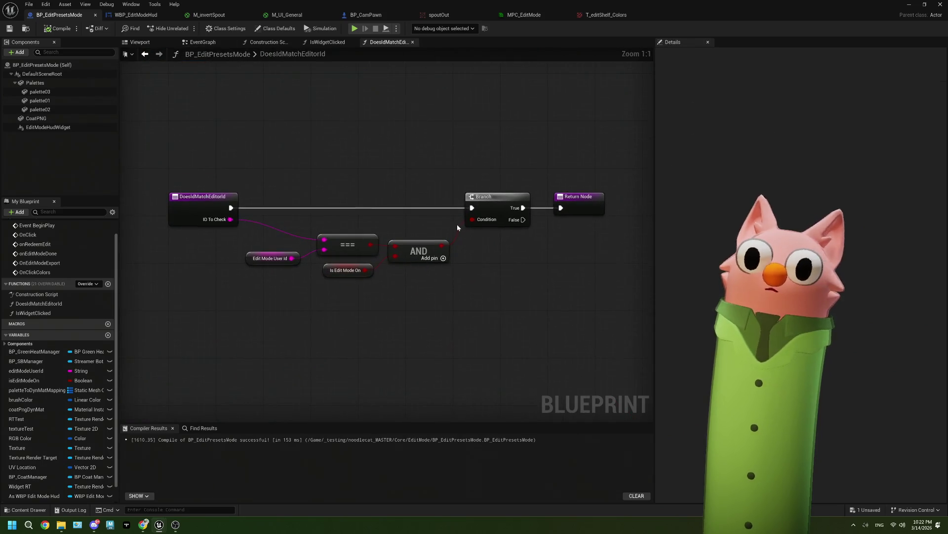
click(328, 42)
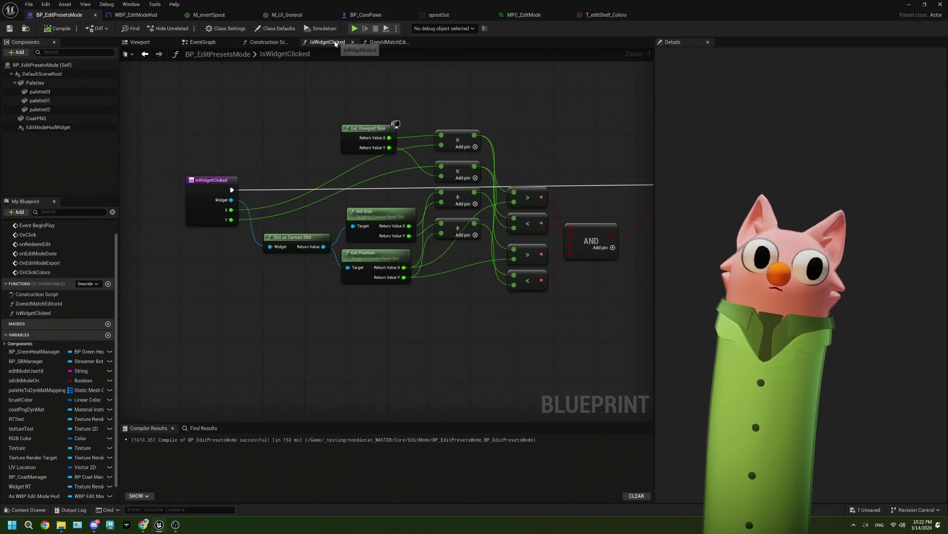
click(224, 43)
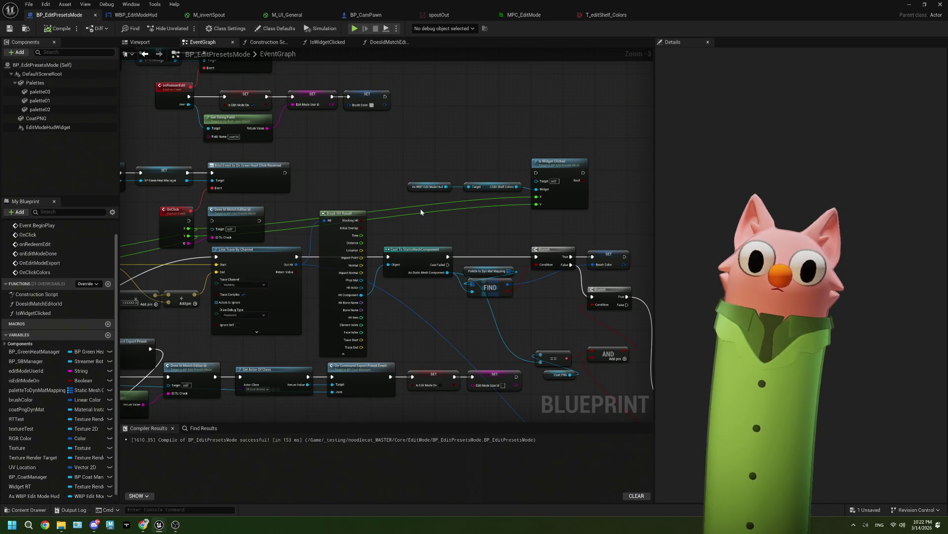
Wire OnClick's execution into Is Widget Clicked and reopen the IsWidgetClicked function graph
mouse_move(189, 221)
mouse_down()
mouse_move(536, 173)
mouse_move(479, 188)
mouse_up()
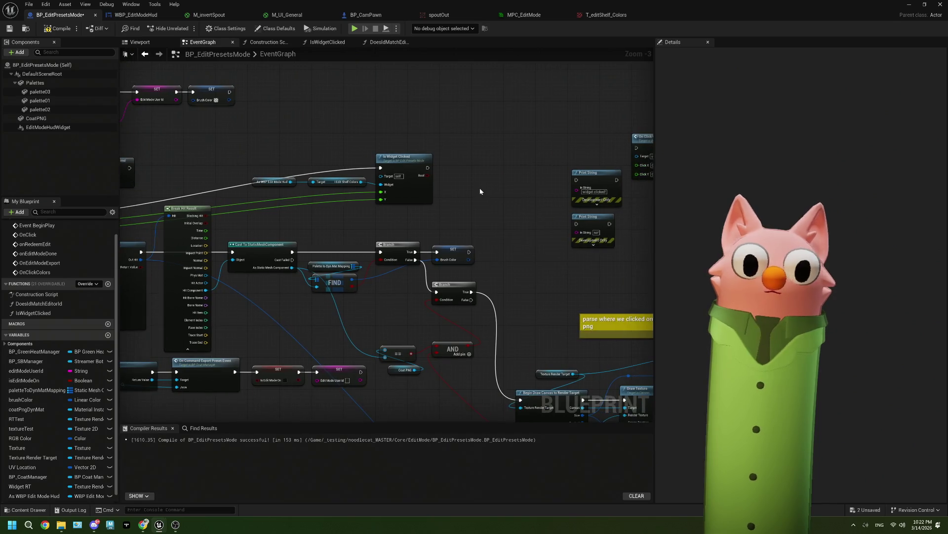
scroll(445, 190, up, 2)
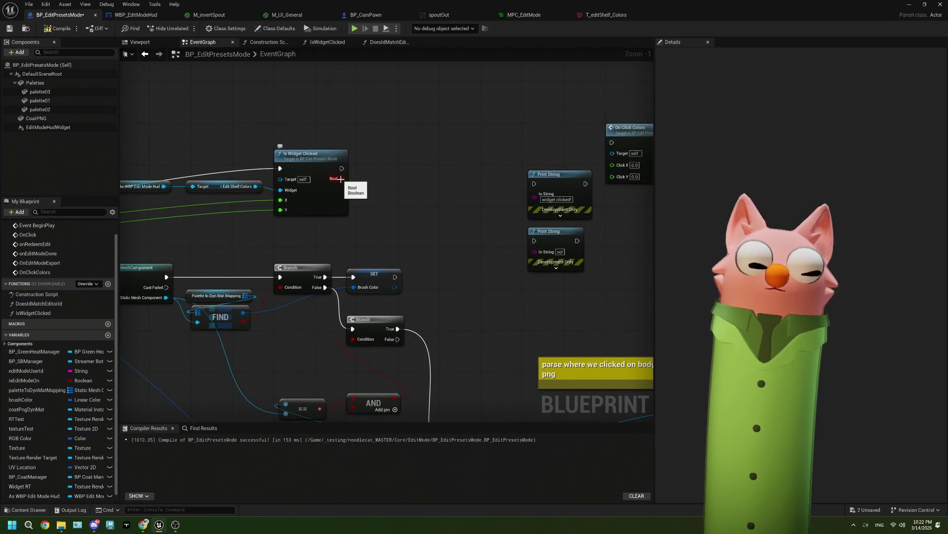
drag(341, 184, 381, 181)
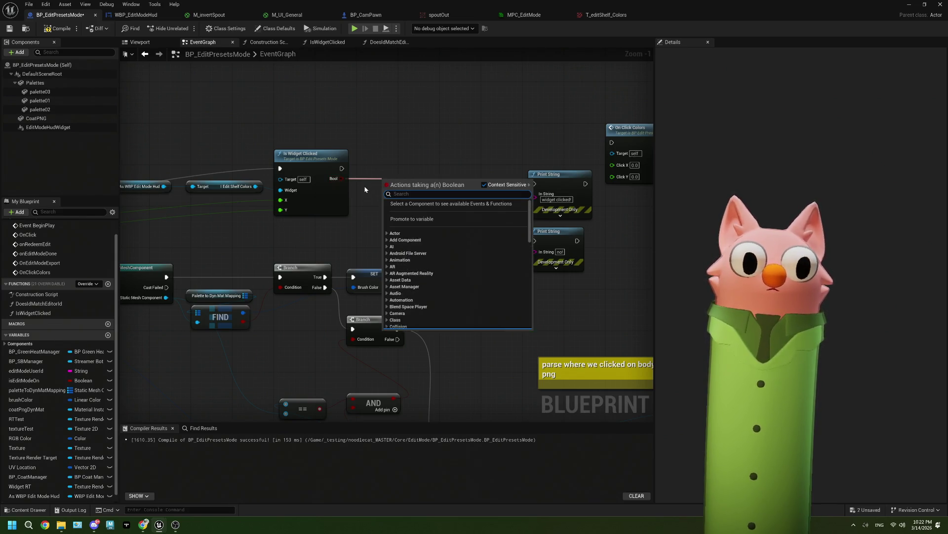
key(Escape)
double_click(317, 198)
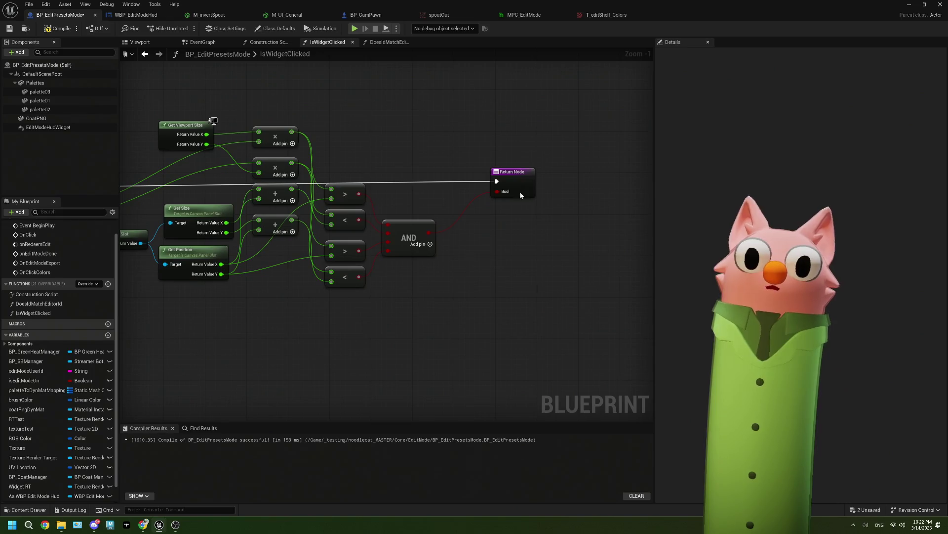
Rename the Return Node's output to NewParam and make it a Name type
click(520, 191)
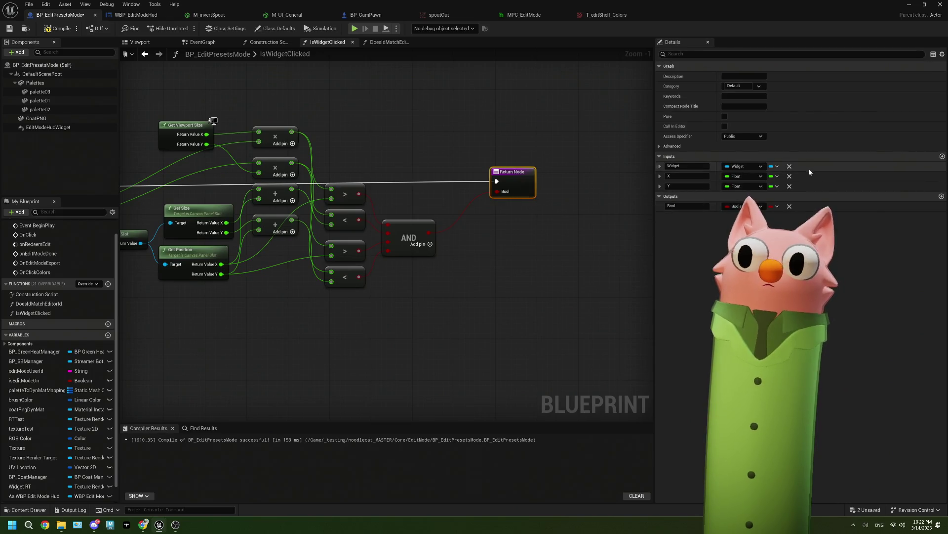
click(790, 206)
click(942, 196)
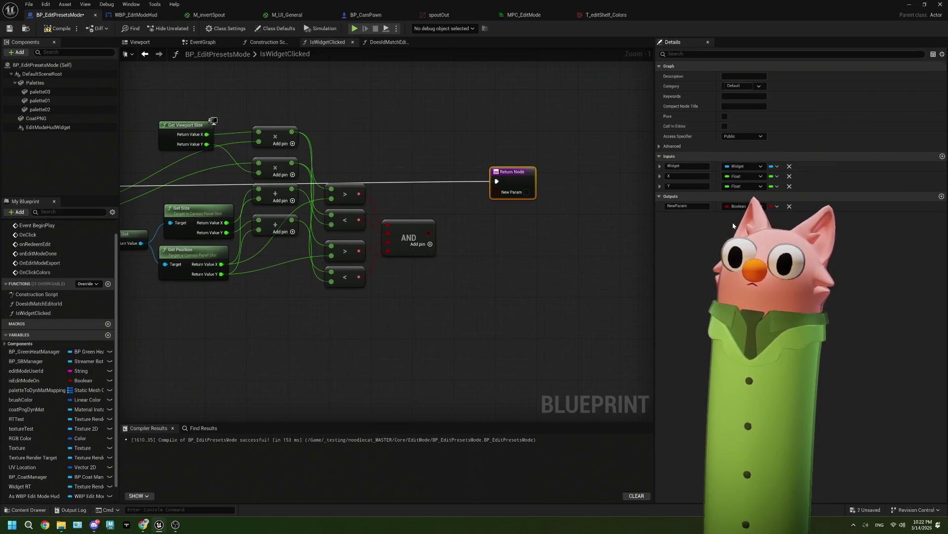
click(743, 206)
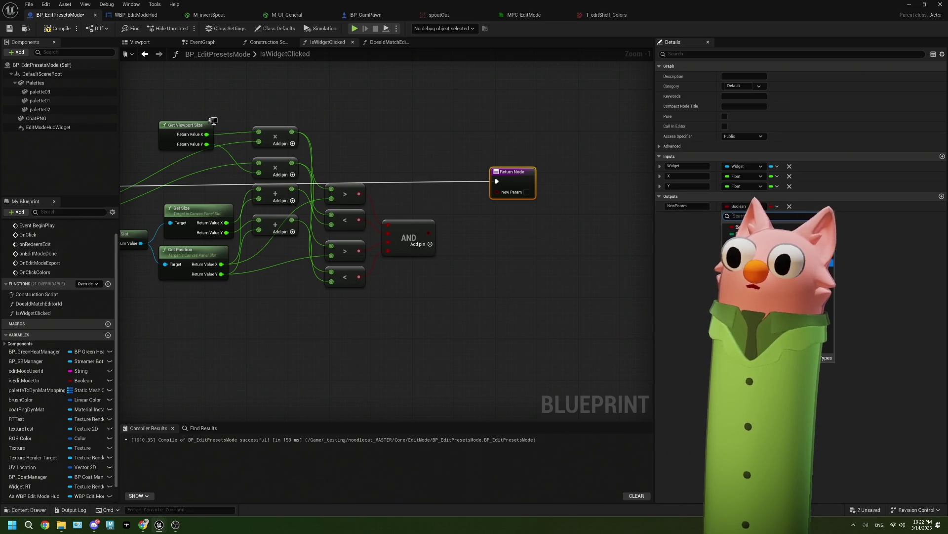
click(731, 232)
Try wiring the entry node's Widget input, cancel the node menu, and recheck the Return Node
drag(420, 316, 528, 318)
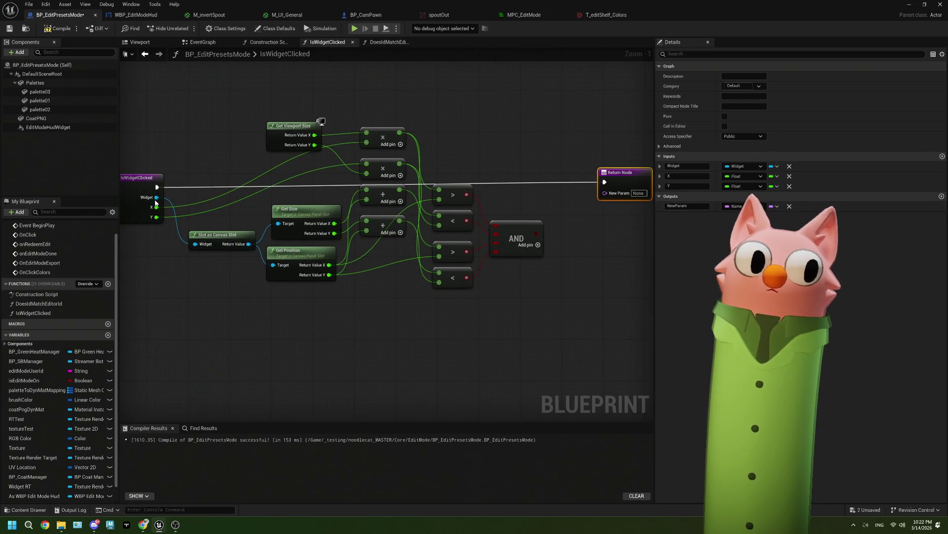
mouse_move(157, 197)
mouse_down()
mouse_move(470, 324)
mouse_move(385, 326)
mouse_up()
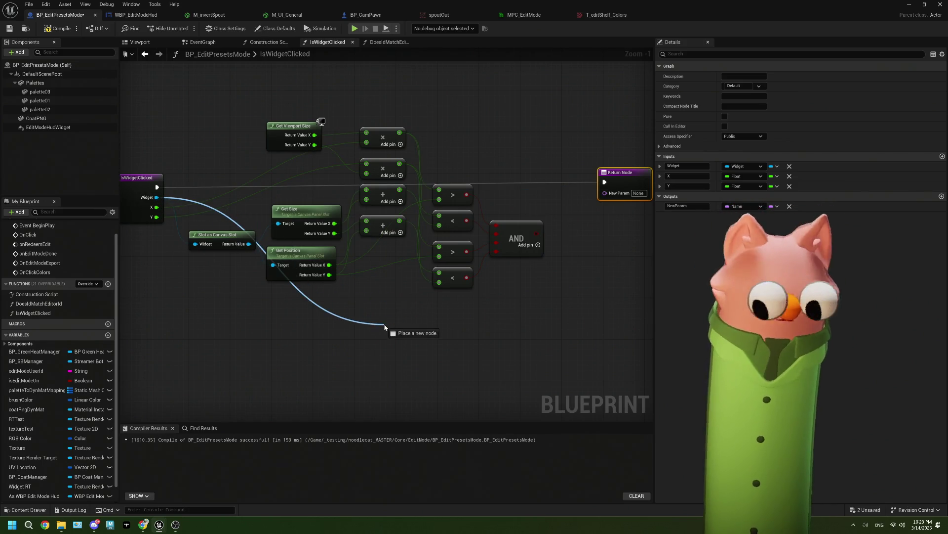
drag(385, 327, 385, 327)
click(551, 277)
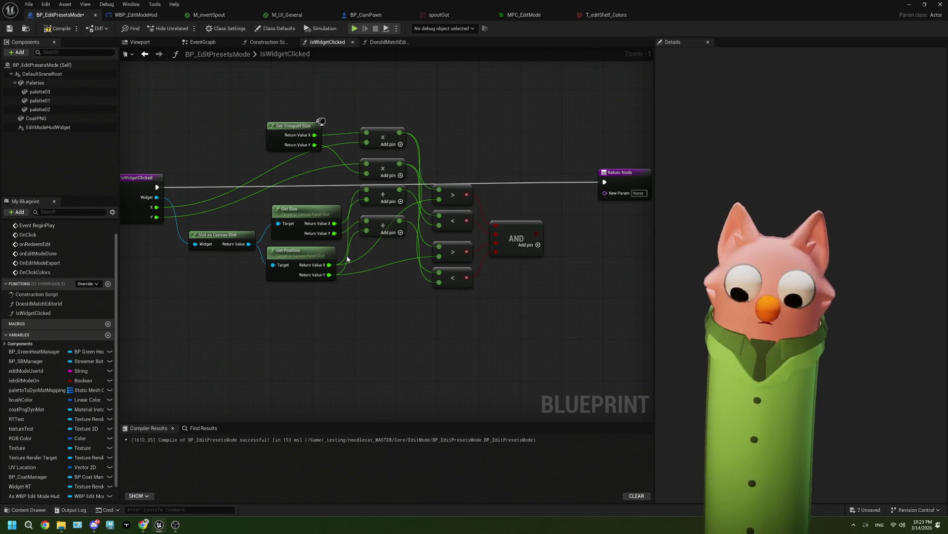
drag(421, 267, 372, 264)
click(578, 178)
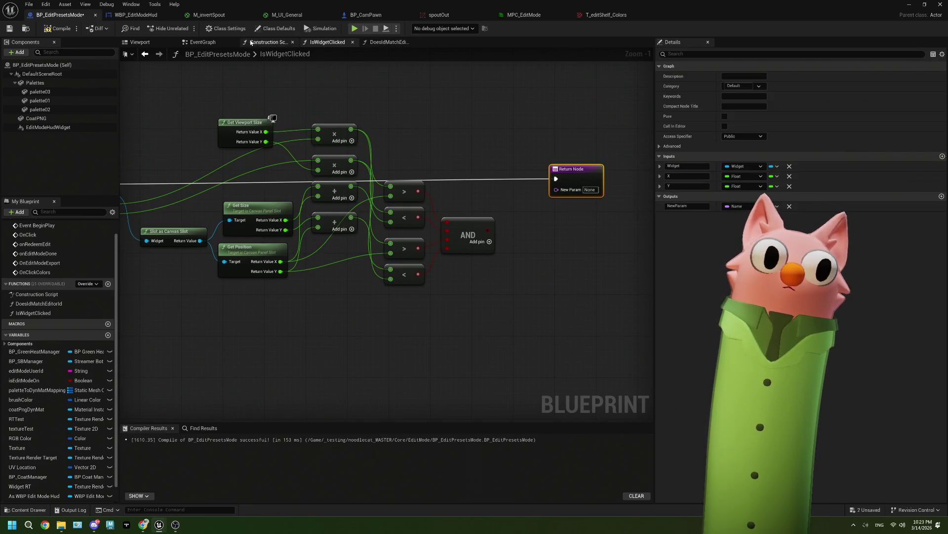
Return to the EventGraph and pull a wire from the HUD reference's output
drag(202, 42, 148, 42)
right_click(297, 234)
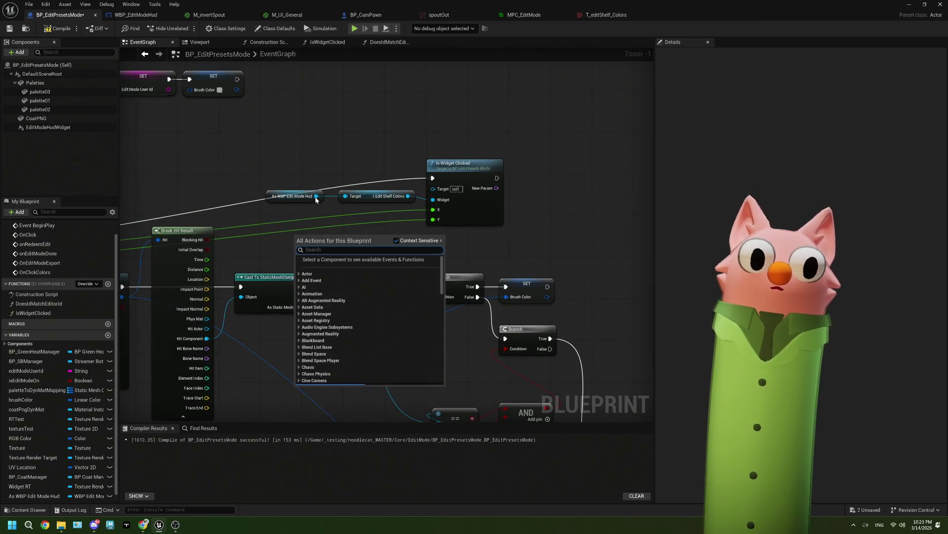
drag(316, 195, 330, 122)
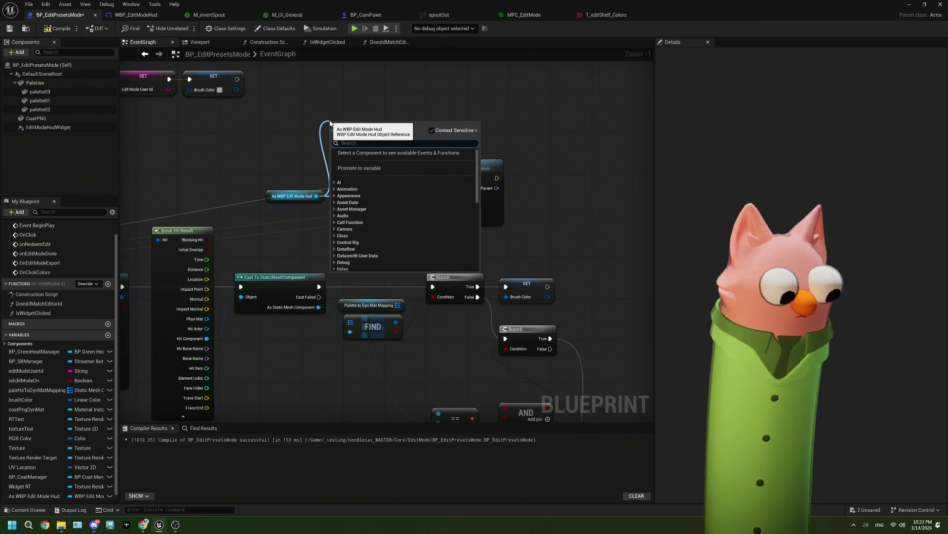
text(ge)
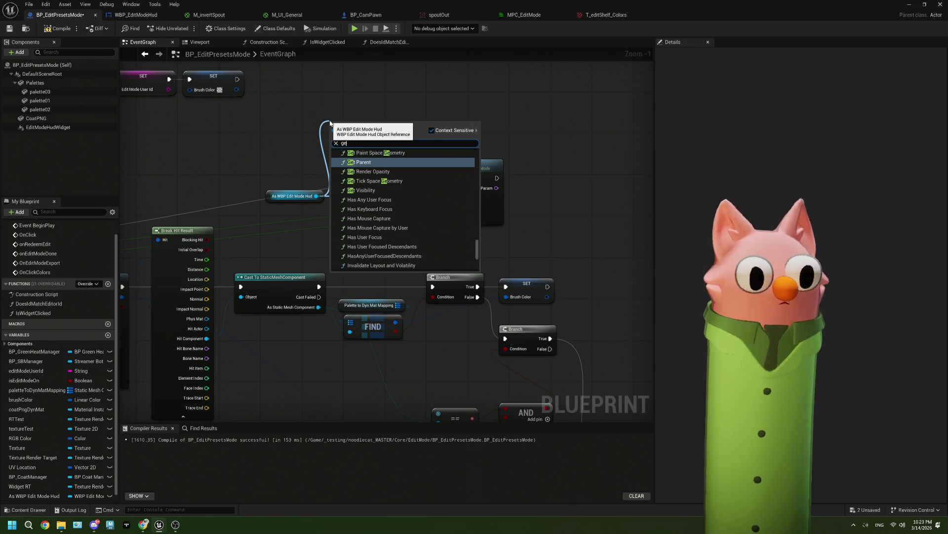
text(t ch)
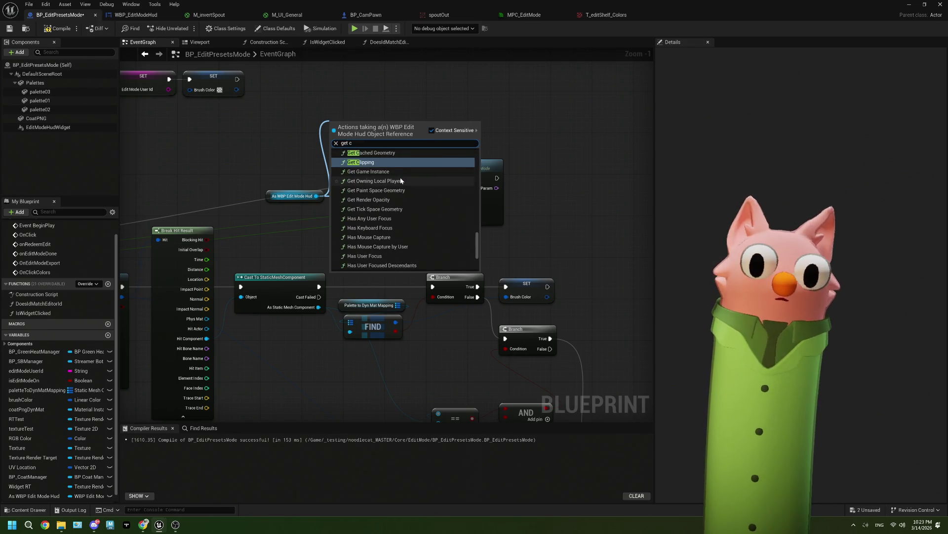
key(BackSpace)
key(BackSpace)
key(BackSpace)
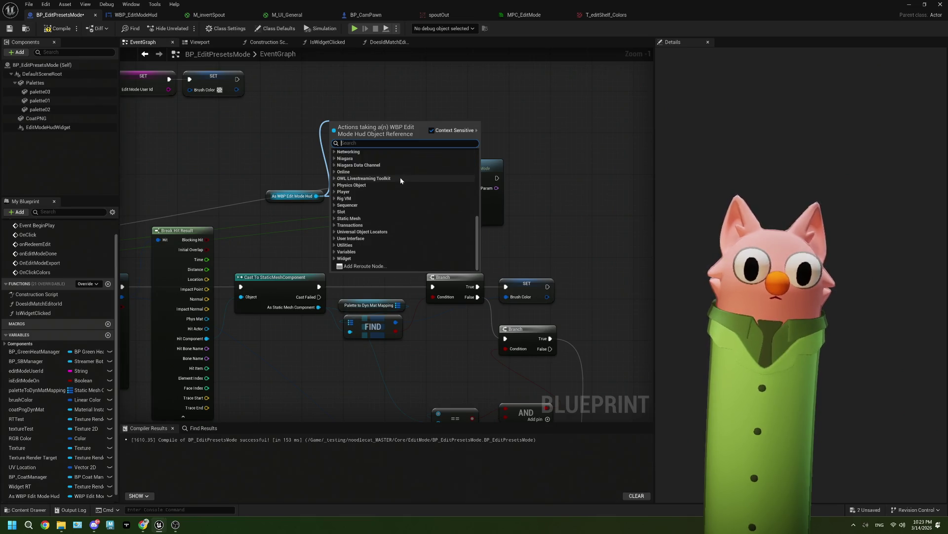
text(chi)
key(BackSpace)
key(BackSpace)
key(BackSpace)
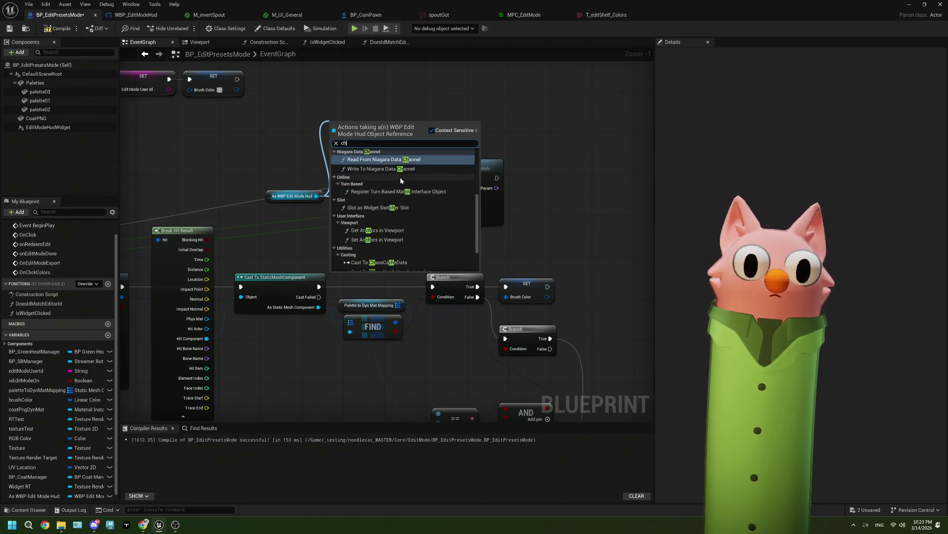
key(Escape)
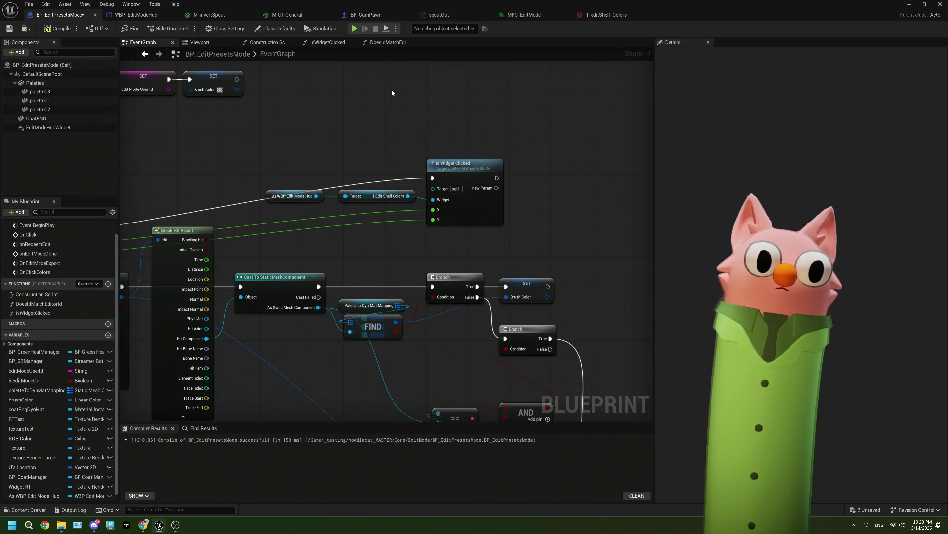
drag(316, 196, 433, 199)
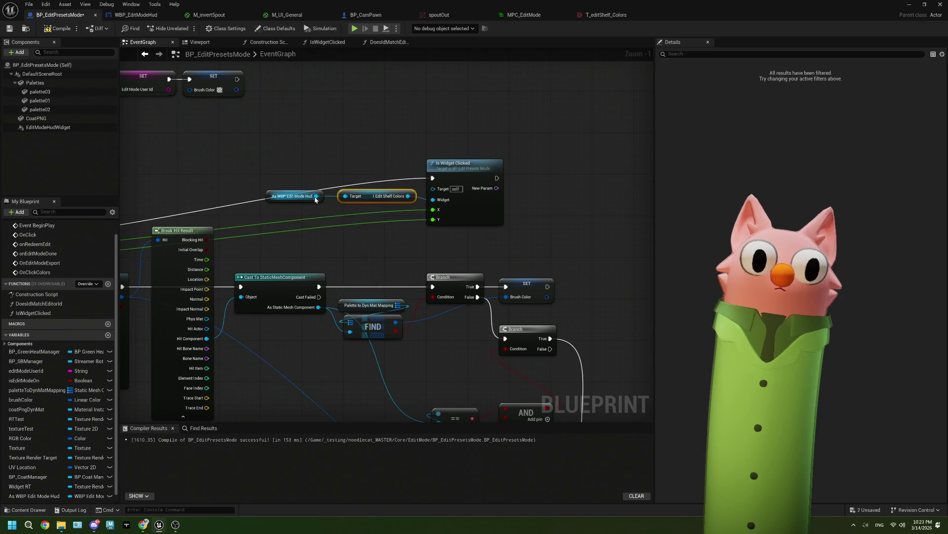
drag(316, 196, 341, 137)
text(ima)
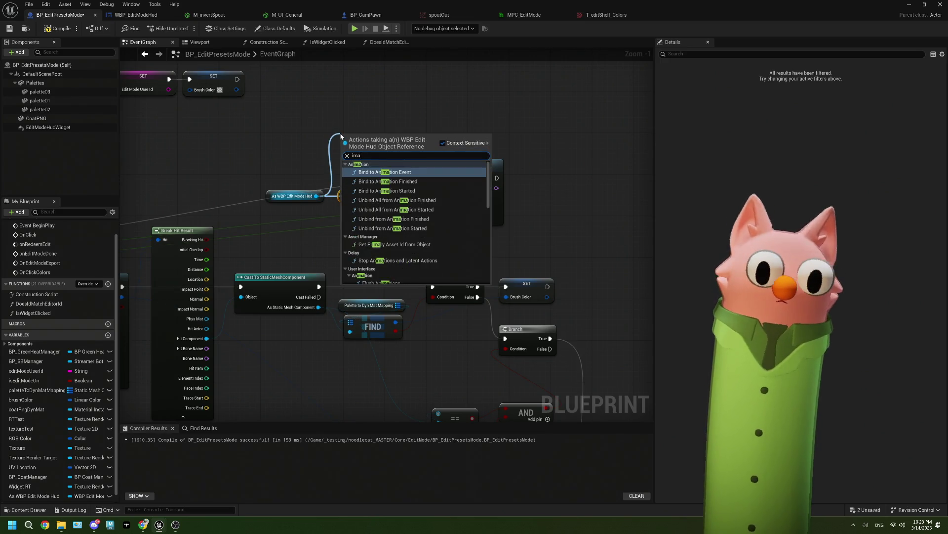
key(BackSpace)
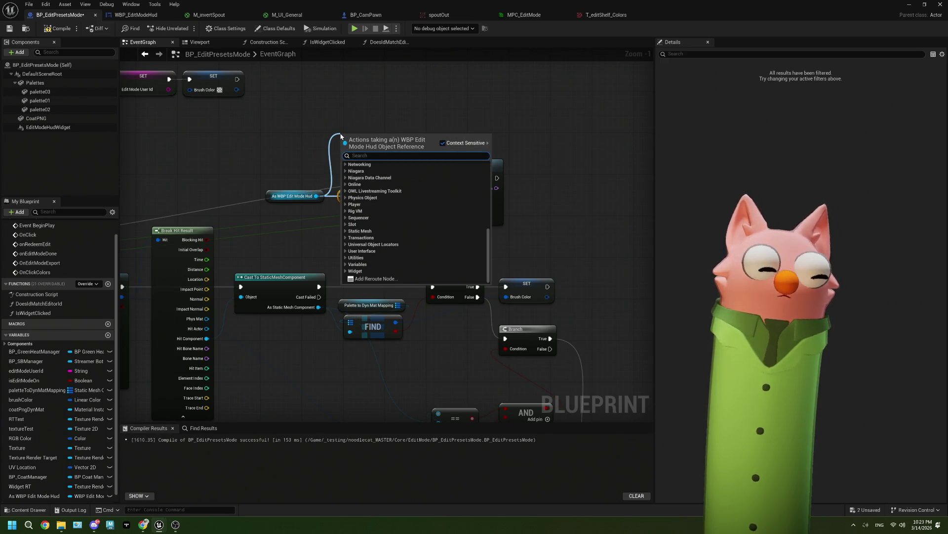
click(131, 3)
click(131, 20)
click(131, 17)
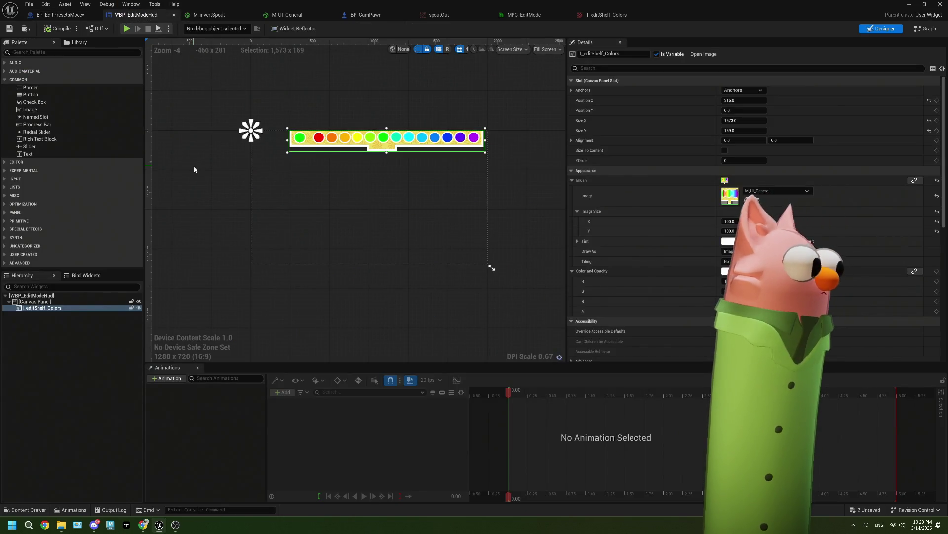
click(52, 302)
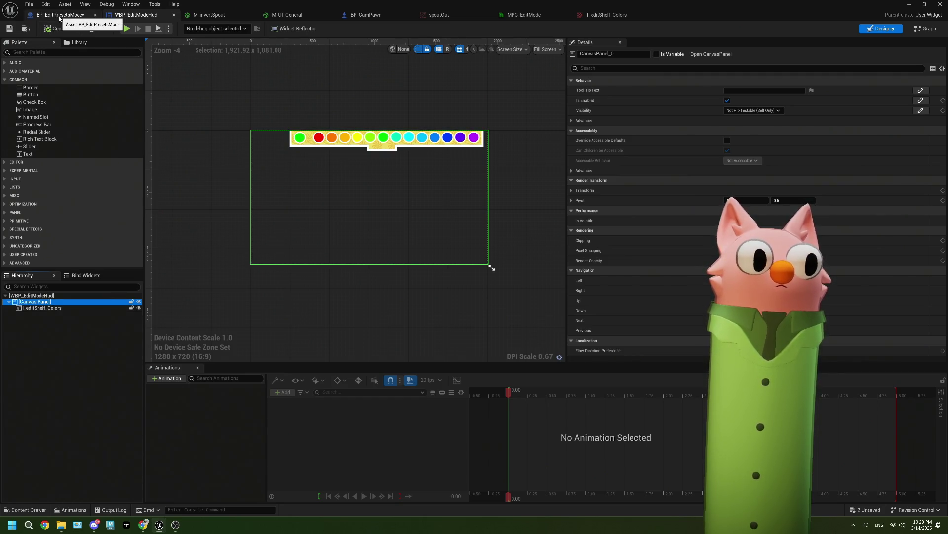
click(59, 19)
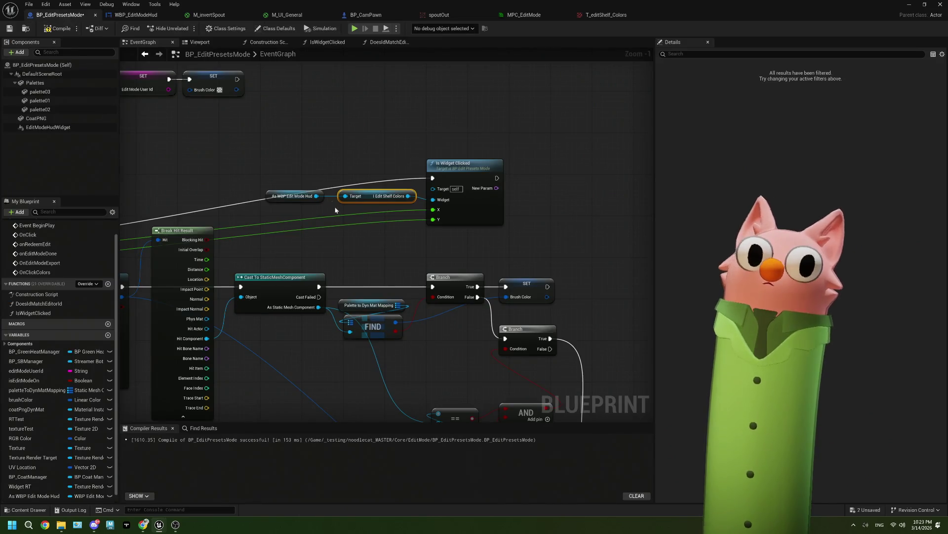
Search the HUD reference's node actions for 'pan' and 'set', then dismiss the list unused
drag(316, 196, 320, 144)
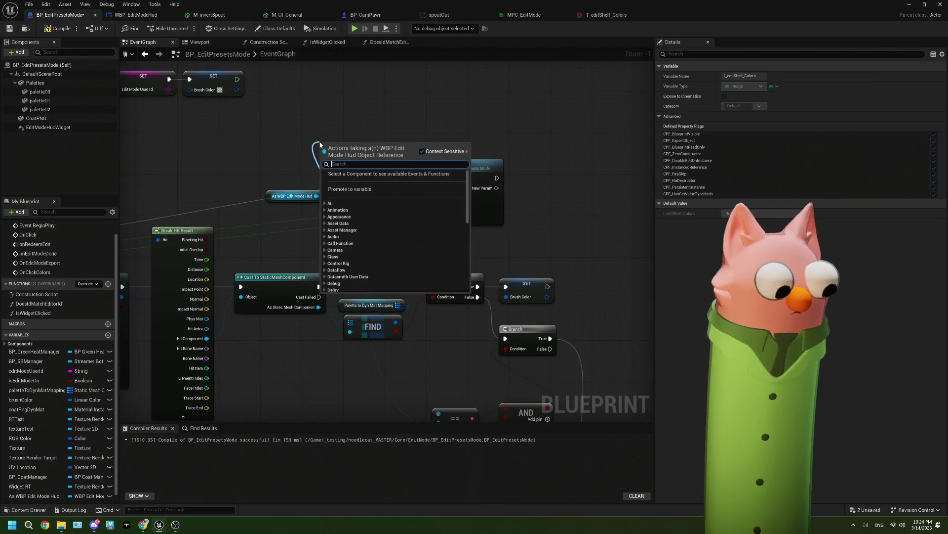
text(pan)
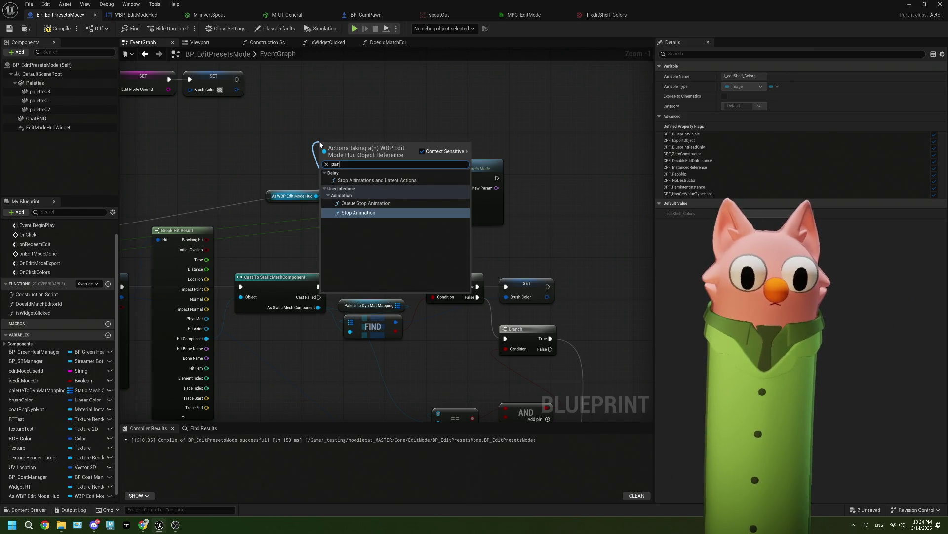
key(BackSpace)
key(BackSpace)
key(BackSpace)
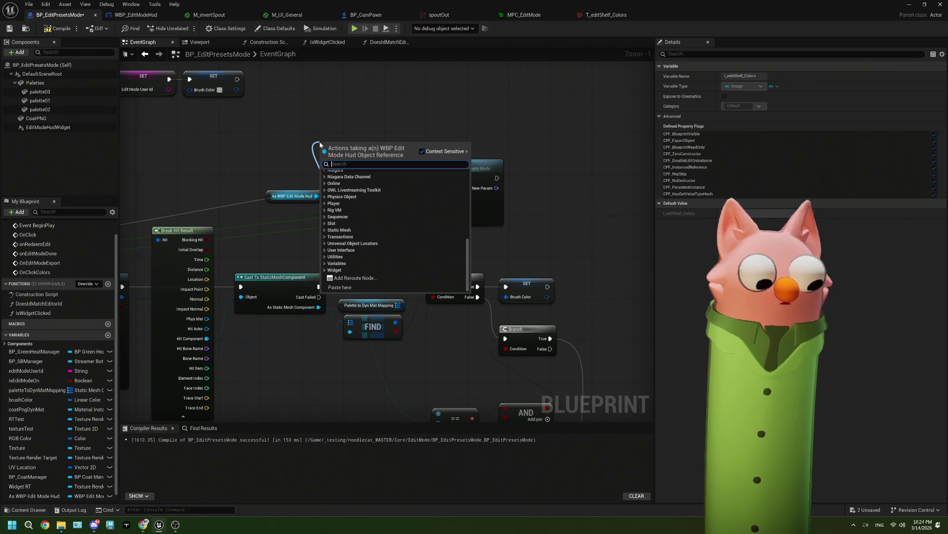
text(set)
scroll(387, 214, down, 5)
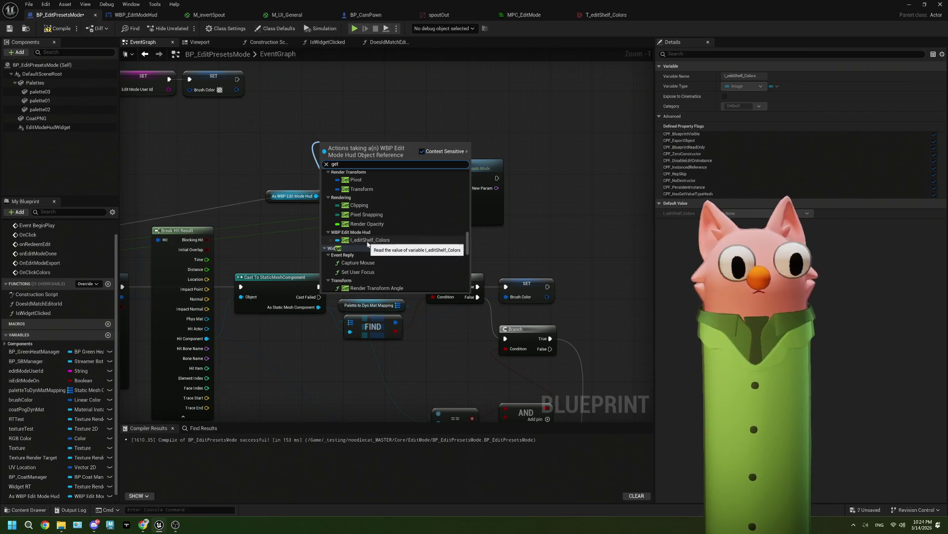
scroll(367, 243, up, 5)
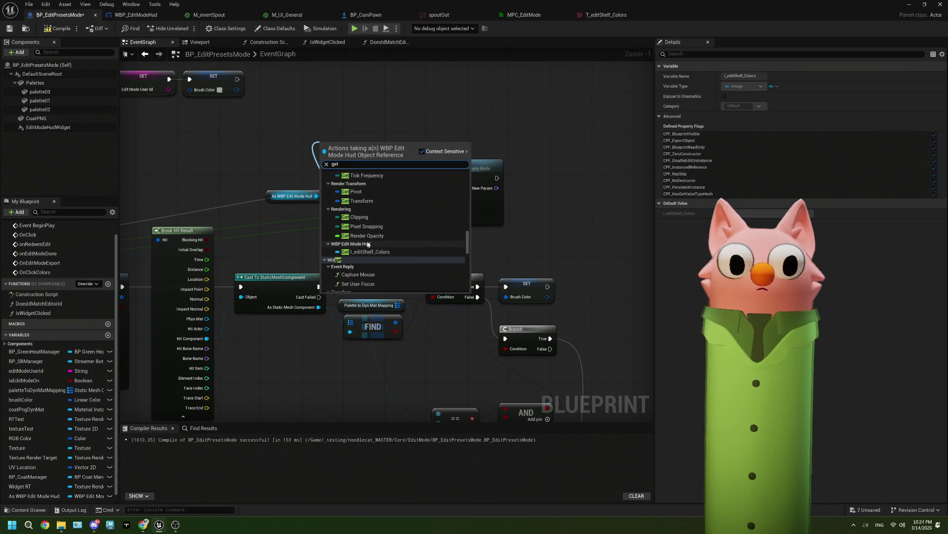
scroll(368, 243, up, 2)
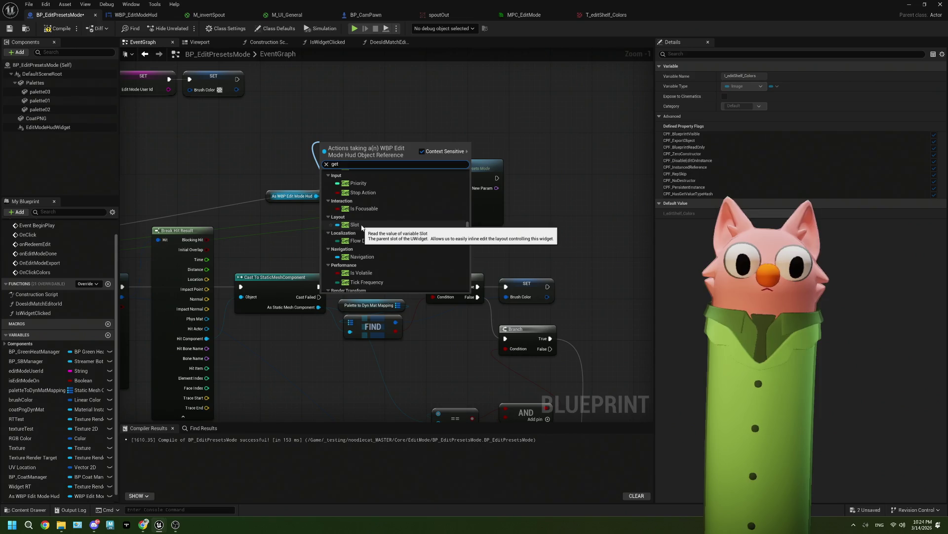
scroll(362, 227, up, 3)
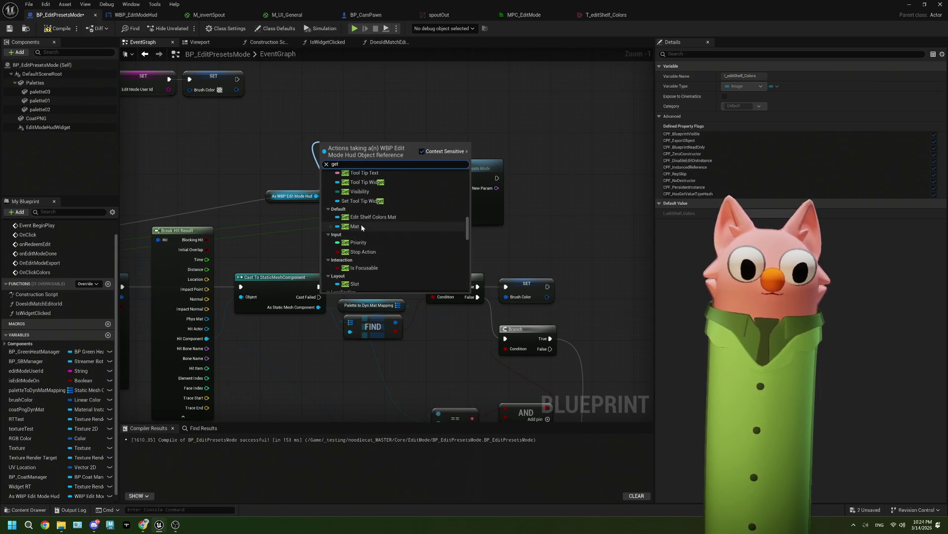
scroll(362, 227, up, 2)
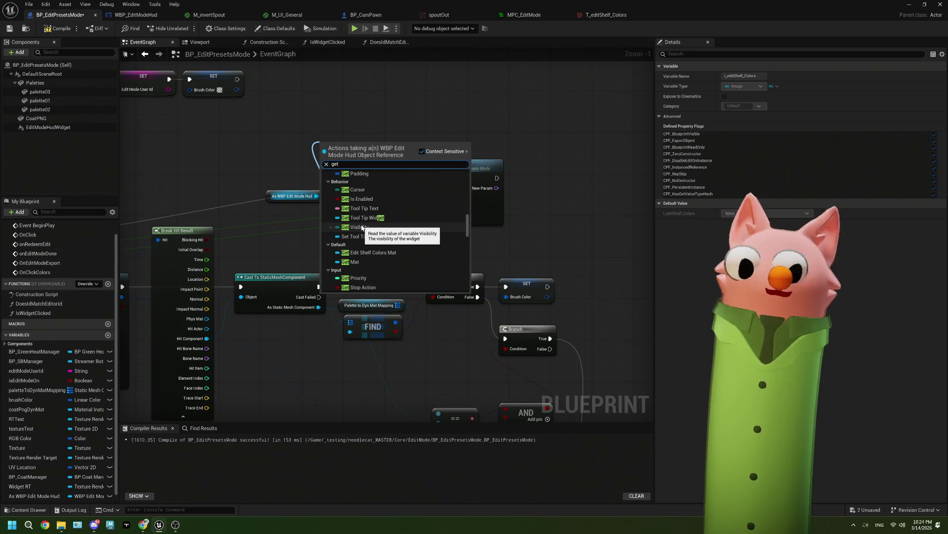
scroll(372, 232, up, 5)
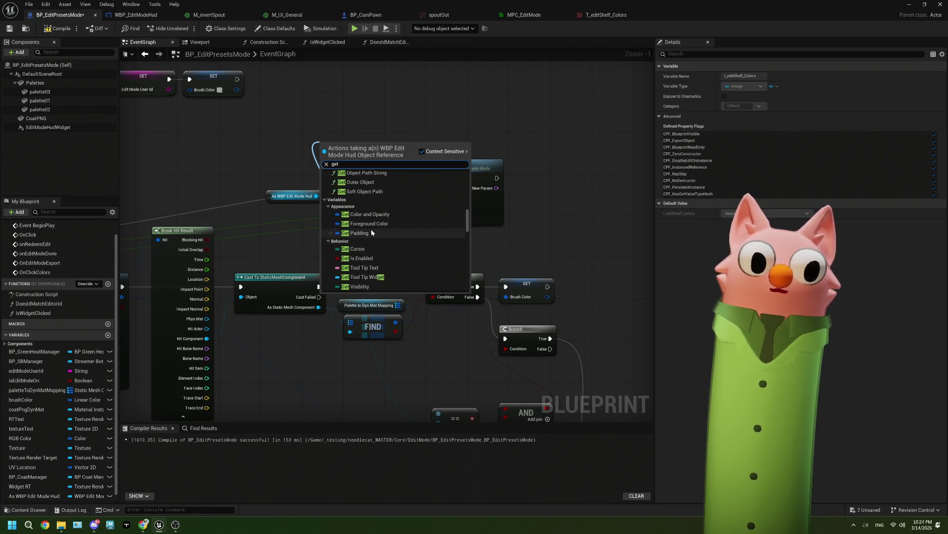
scroll(372, 232, up, 1)
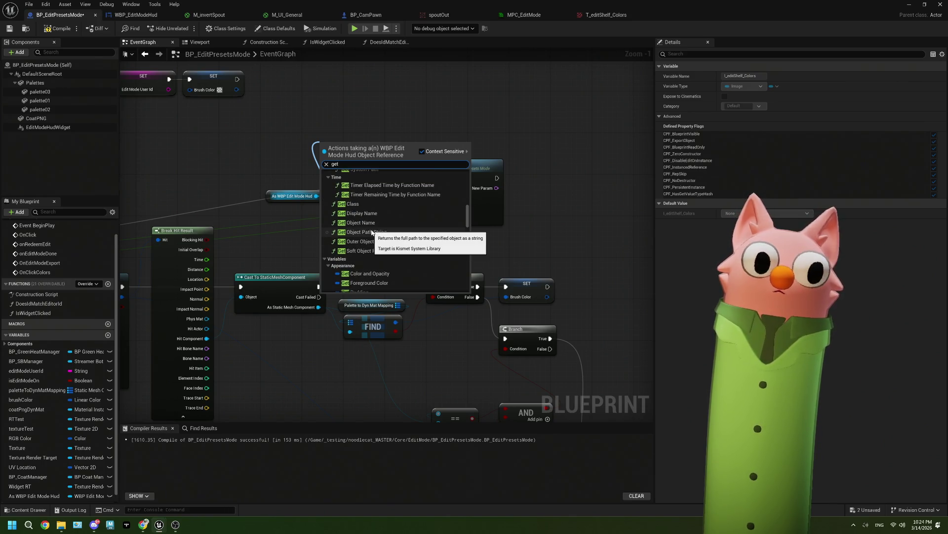
scroll(371, 231, up, 1)
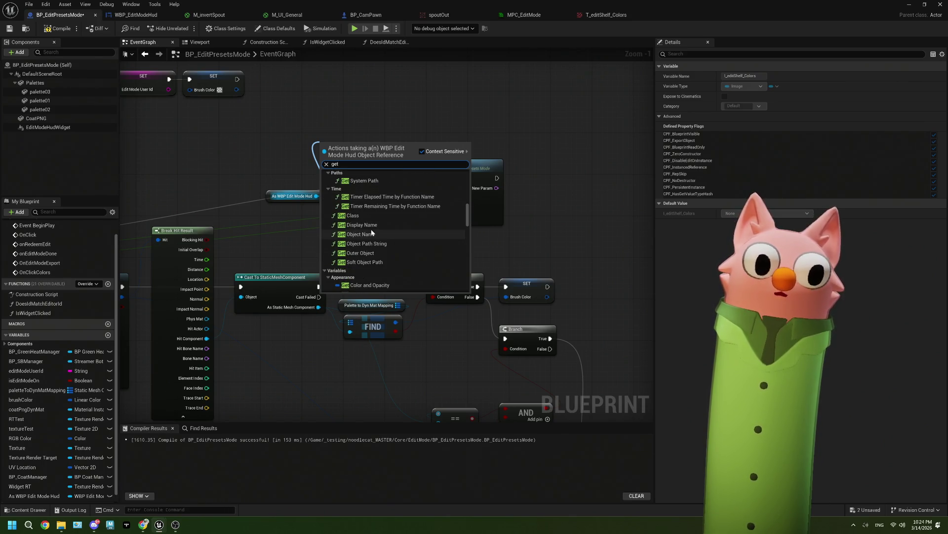
click(297, 238)
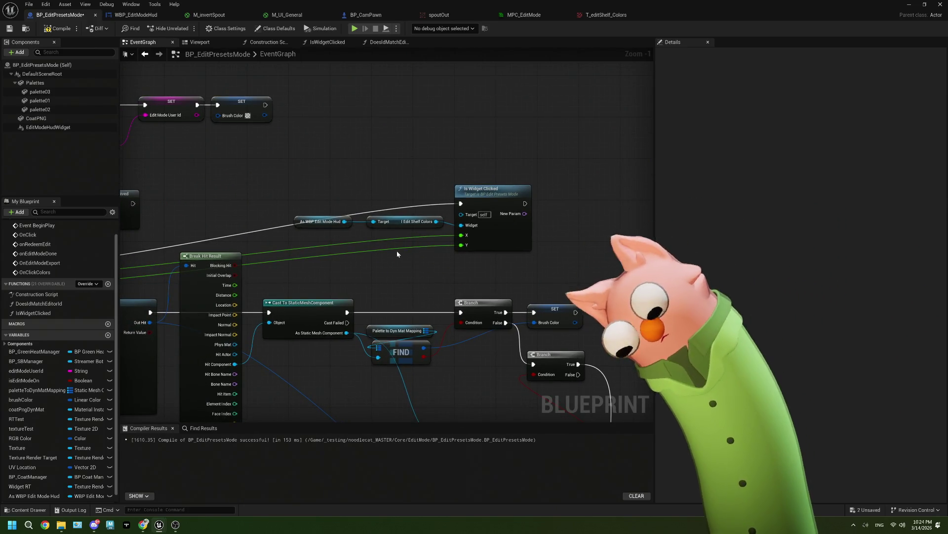
Add a Get I_editShelf_Colors node from the HUD reference, feeding Is Widget Clicked's Widget pin
drag(344, 227, 350, 191)
text(vari)
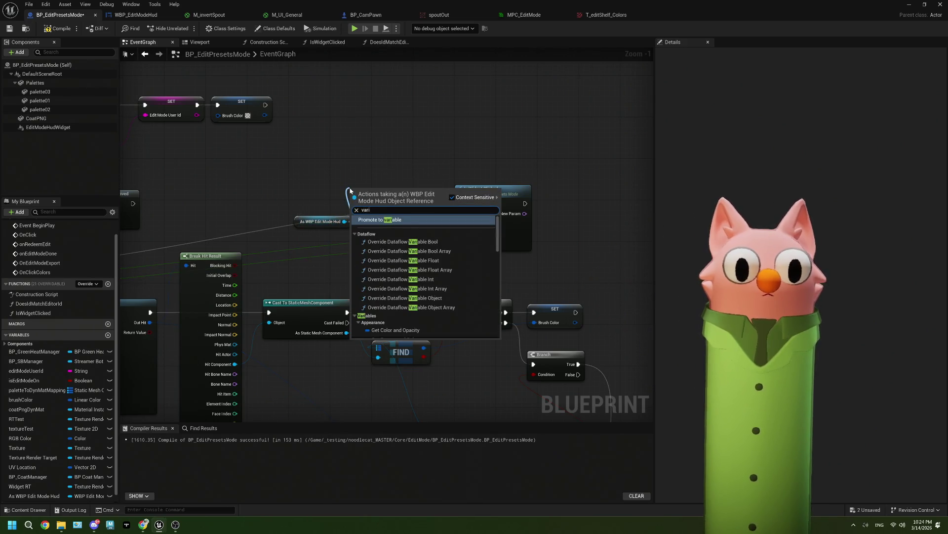
text(abl)
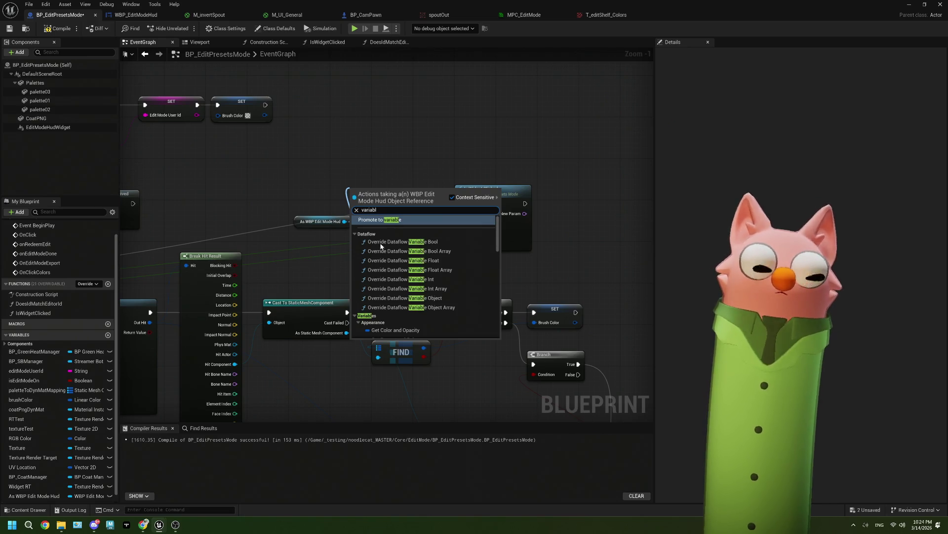
scroll(395, 291, down, 5)
scroll(396, 291, down, 3)
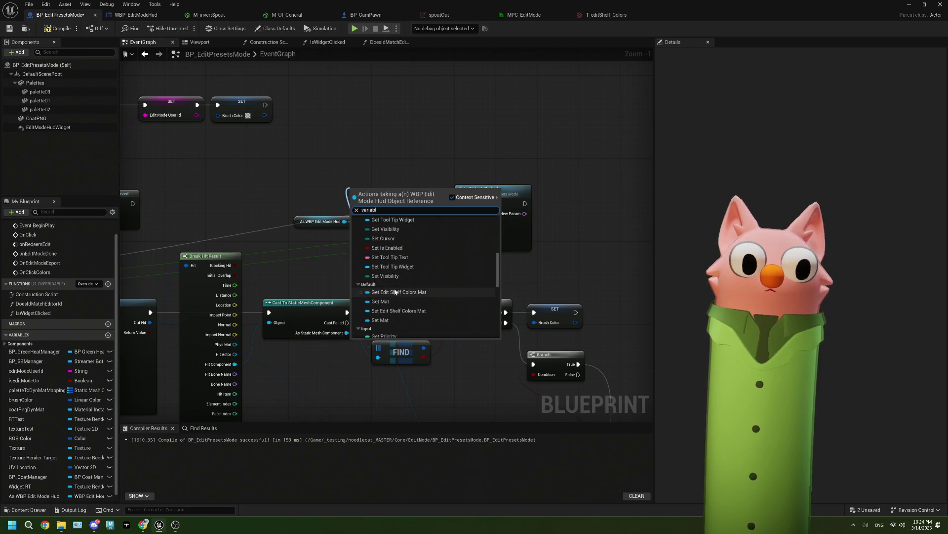
scroll(403, 269, down, 5)
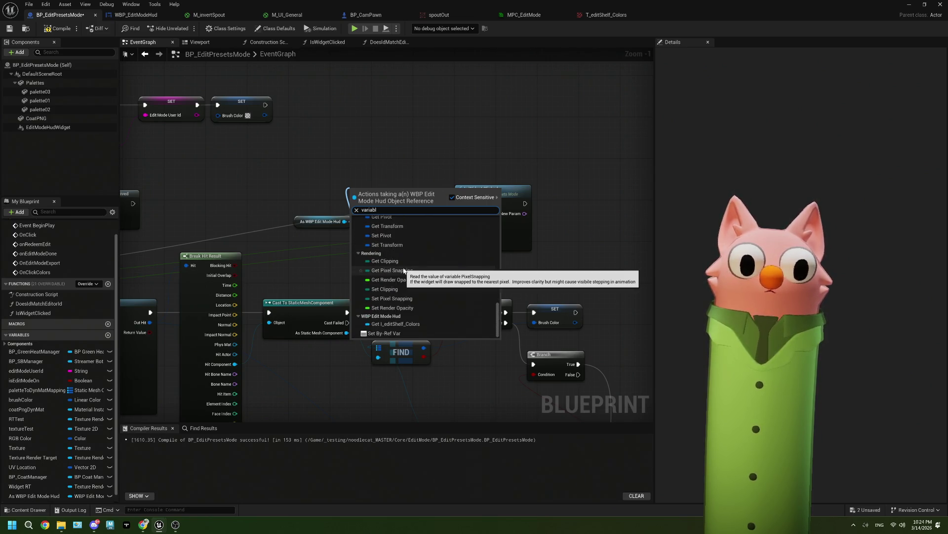
scroll(404, 269, down, 2)
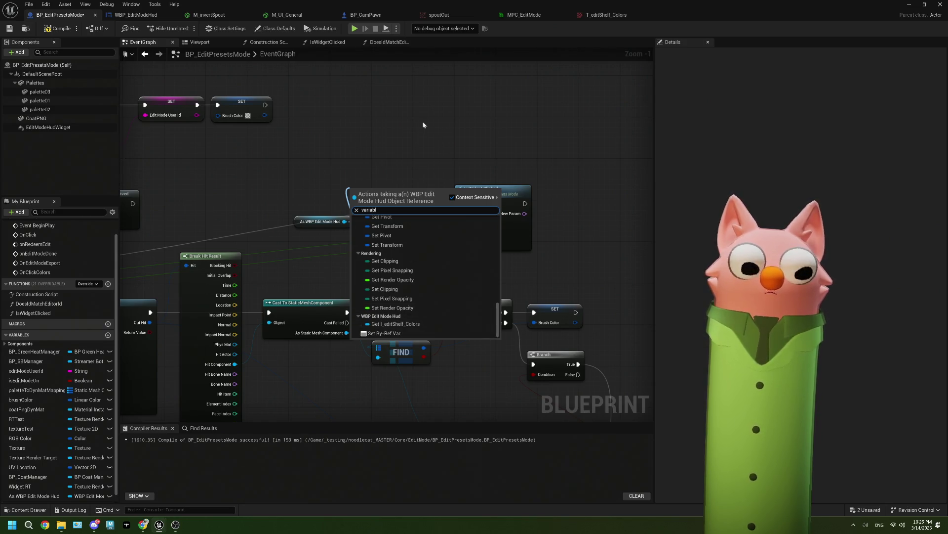
click(399, 324)
Box-select Is Widget Clicked together with its HUD reference and I_editShelf_Colors input nodes
mouse_move(415, 119)
mouse_down()
mouse_move(508, 121)
mouse_move(478, 134)
mouse_up()
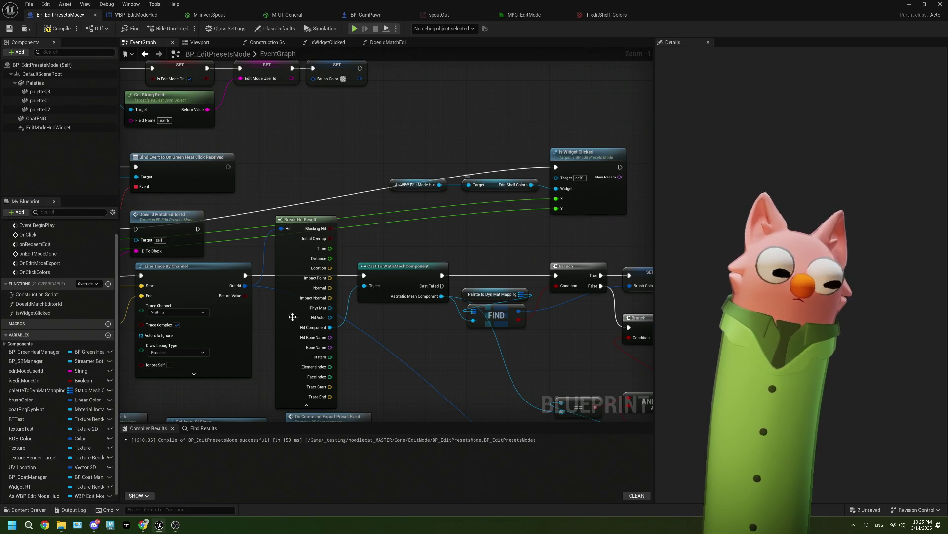
drag(518, 238, 430, 248)
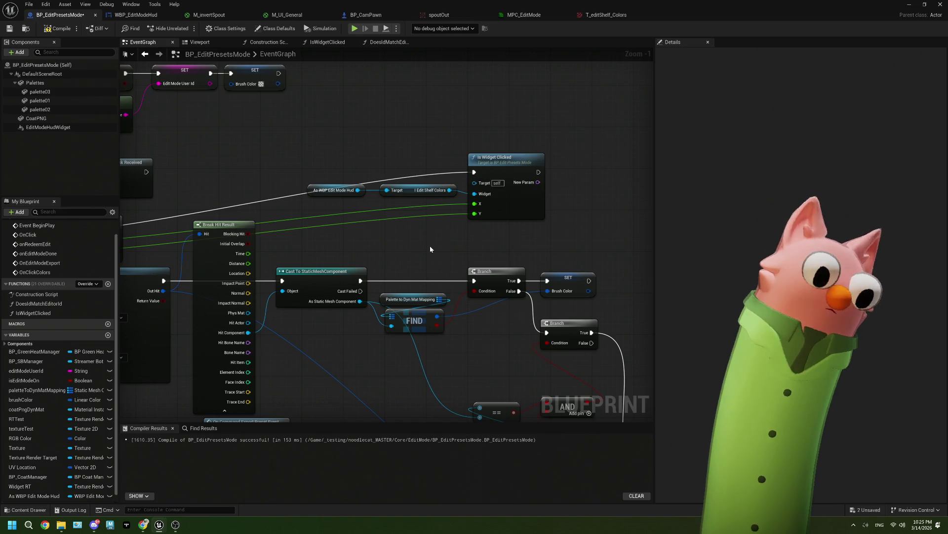
drag(489, 250, 409, 264)
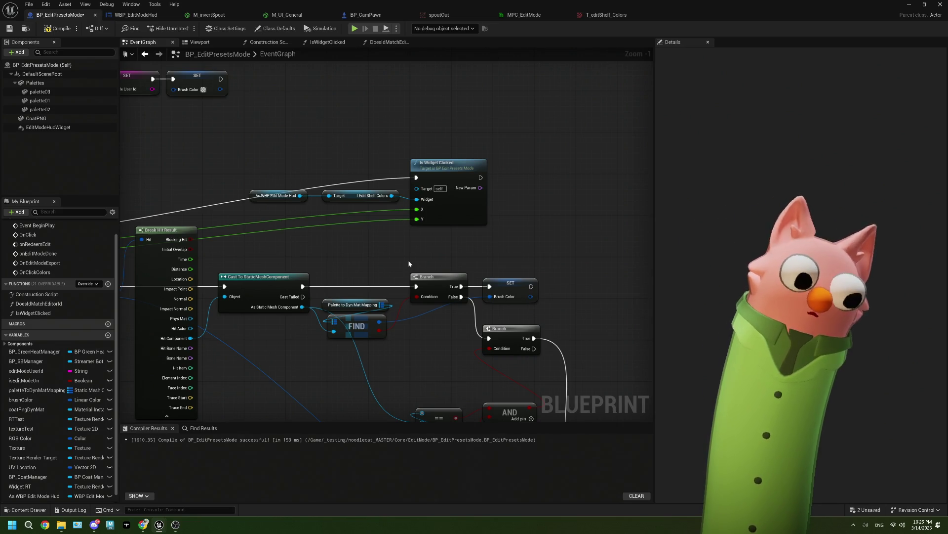
drag(239, 124, 538, 242)
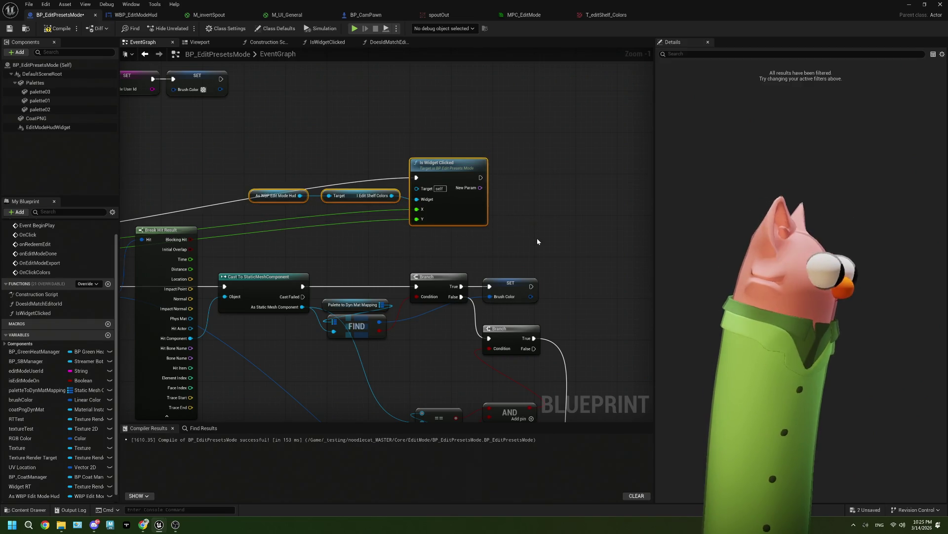
Wrap the selected nodes in a comment 'Change what event to do on which widget clicked' and save
key(c)
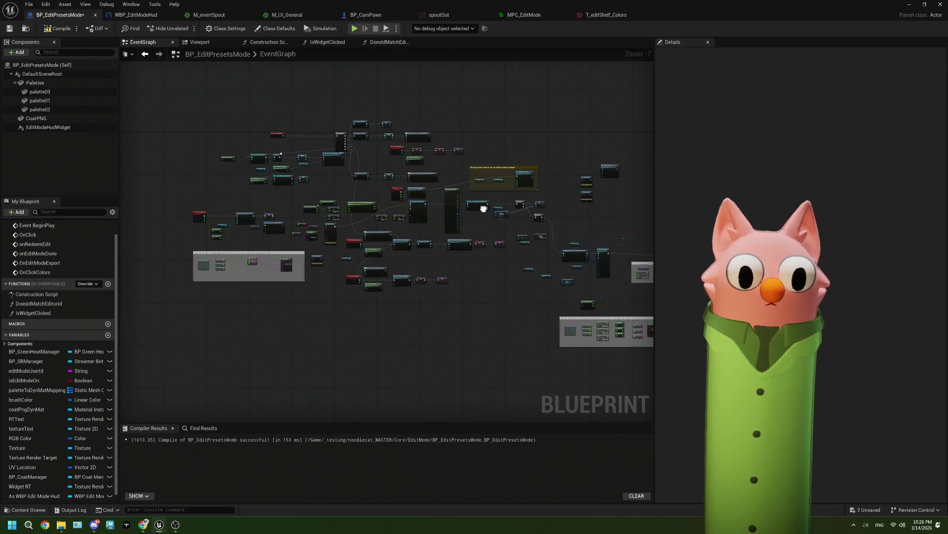
scroll(318, 246, up, 3)
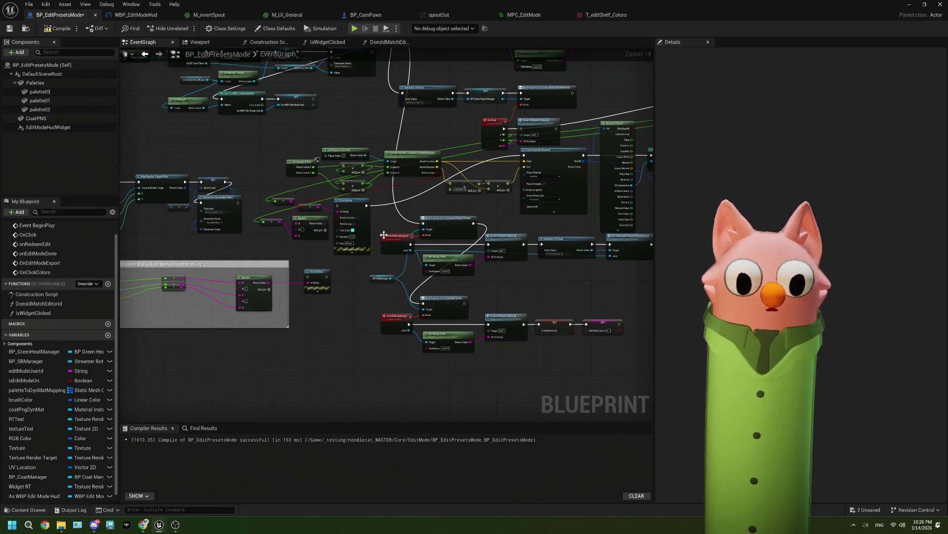
drag(384, 235, 269, 247)
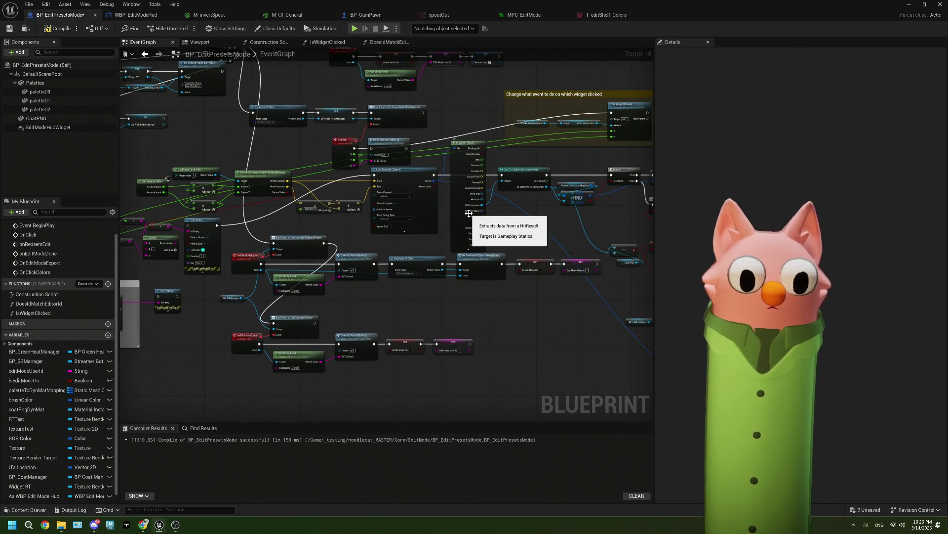
drag(468, 213, 377, 250)
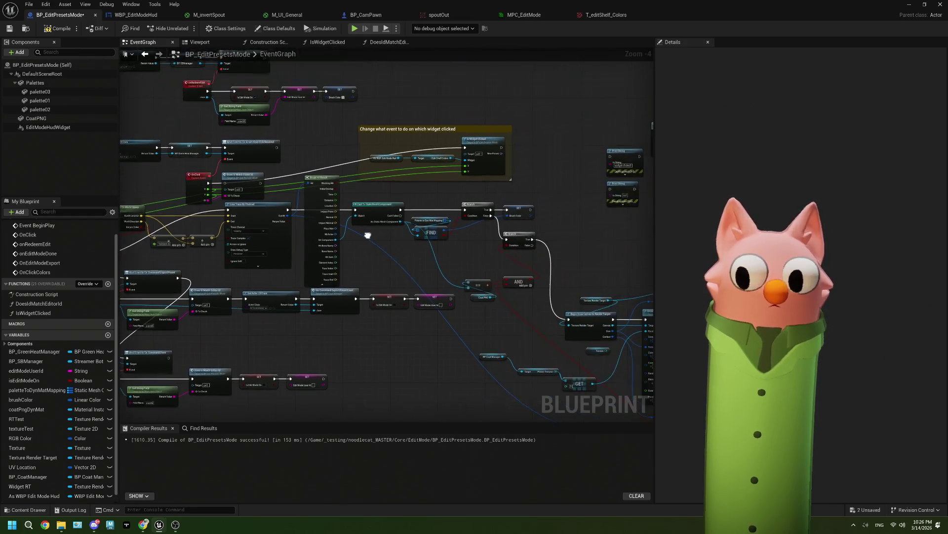
scroll(484, 195, up, 1)
scroll(485, 196, up, 2)
key(ctrl+s)
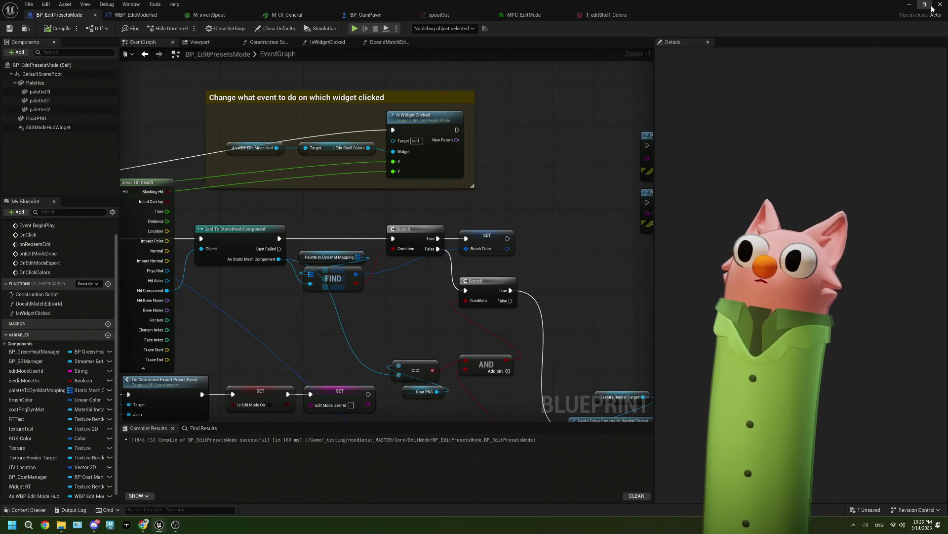
In WBP_EditModeHud, undo the accidental shelf image move, save the widget, and minimize the editor
click(136, 15)
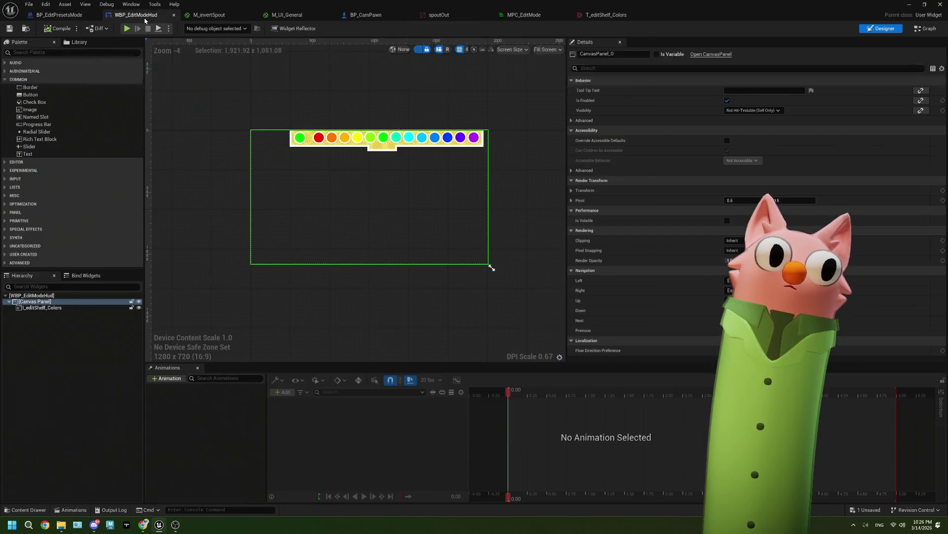
mouse_move(375, 139)
mouse_down()
mouse_move(375, 154)
mouse_move(376, 140)
mouse_move(337, 137)
mouse_move(383, 128)
mouse_up()
key(ctrl+z)
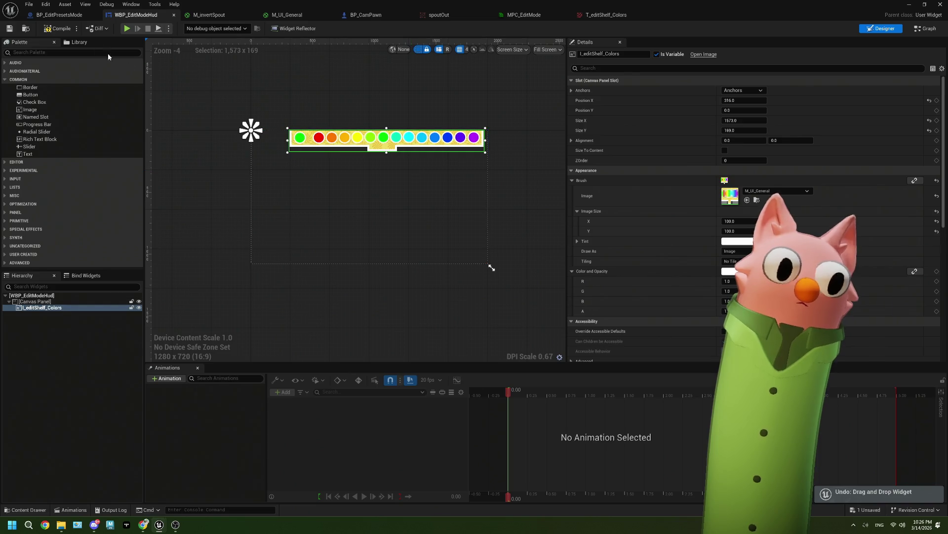
click(13, 30)
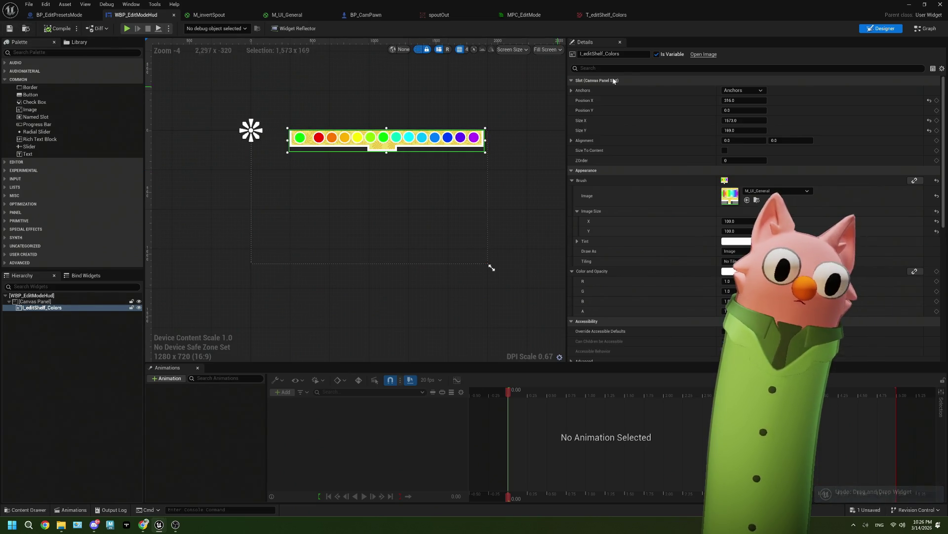
click(903, 5)
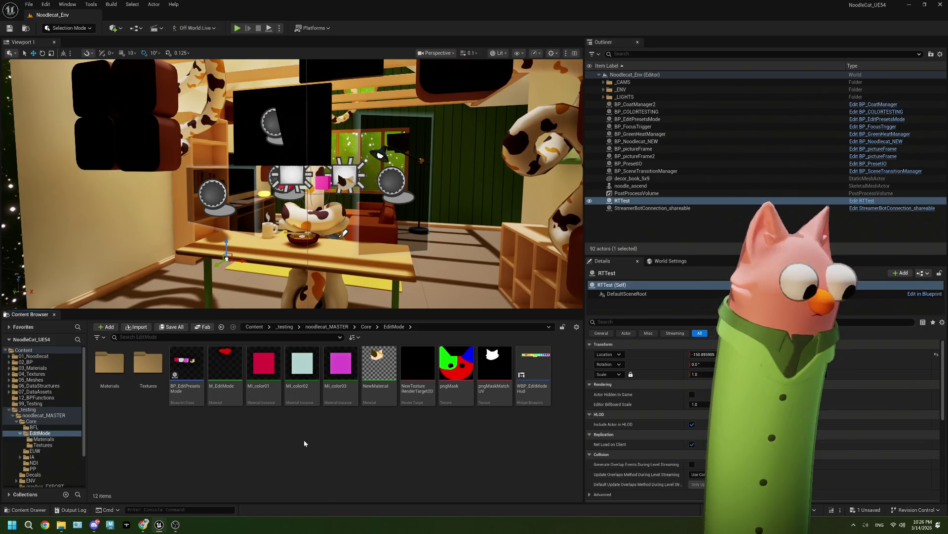